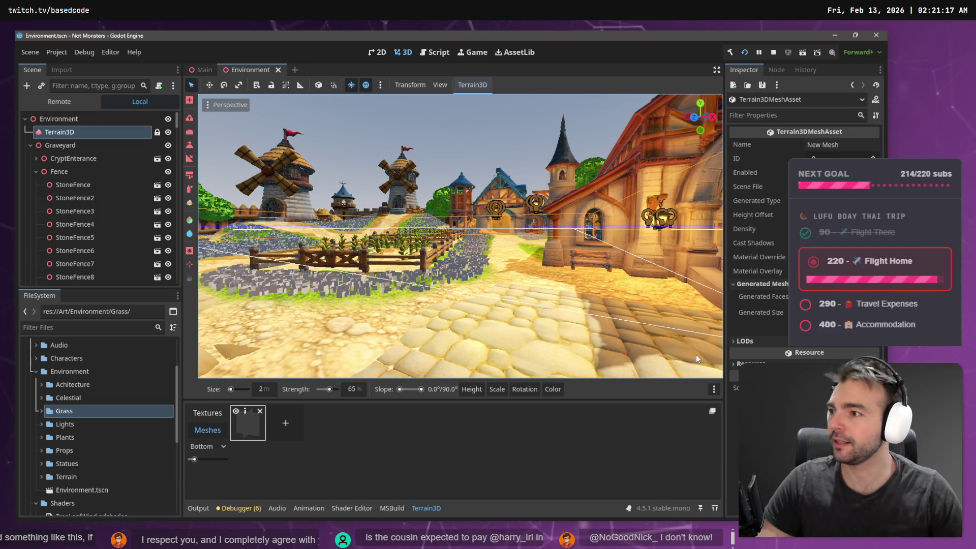
# Fly the 3D view past the windmills and castle down into the blocky grass field.
pyautogui.moveTo(697, 355)
pyautogui.mouseDown()
pyautogui.moveTo(458, 356)
pyautogui.moveTo(465, 379)
pyautogui.moveTo(486, 383)
pyautogui.moveTo(458, 346)
pyautogui.mouseUp()
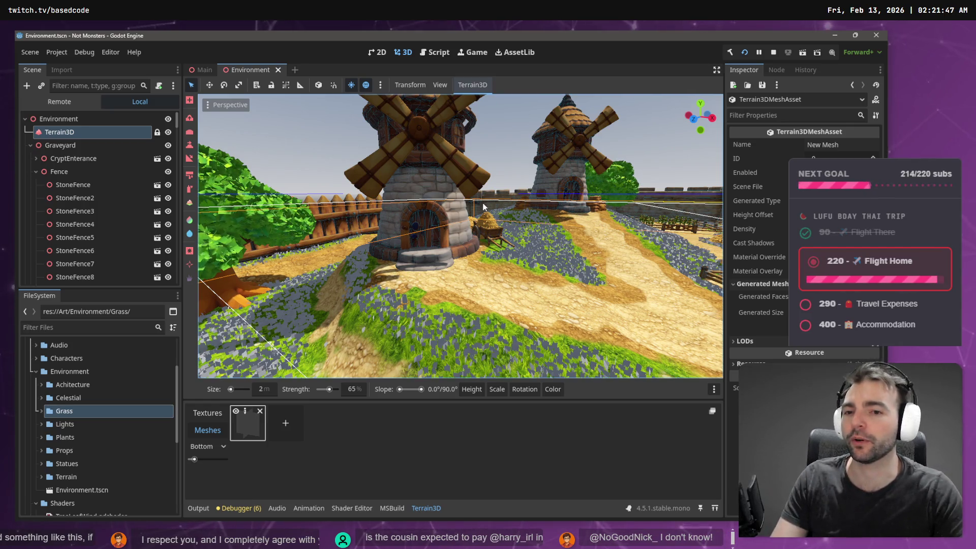
pyautogui.press('w')
pyautogui.press('a')
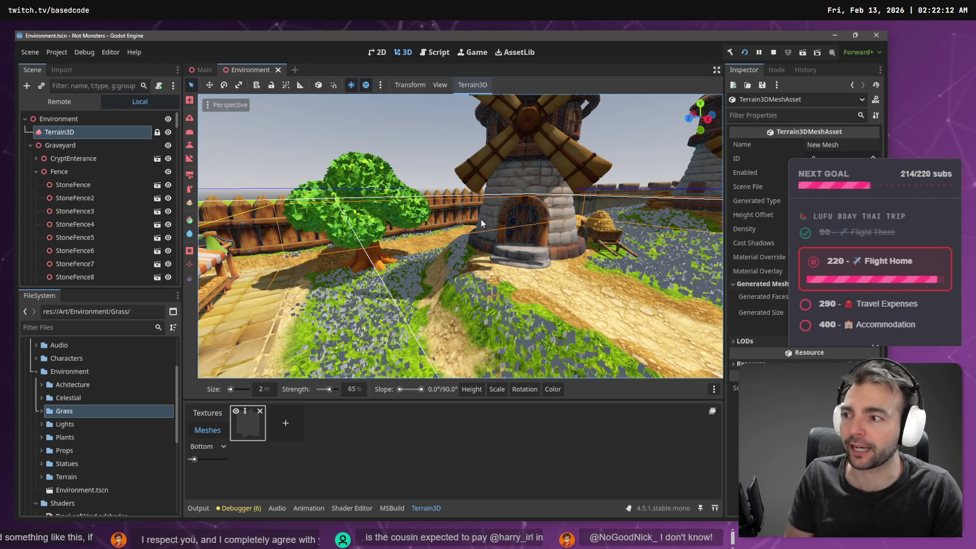
pyautogui.rightClick(481, 218)
pyautogui.press('d')
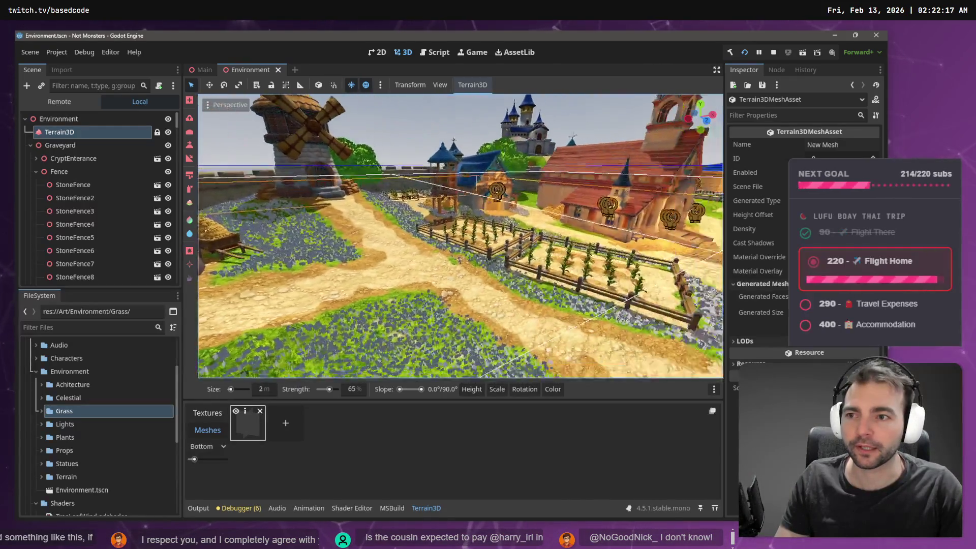
pyautogui.press('w')
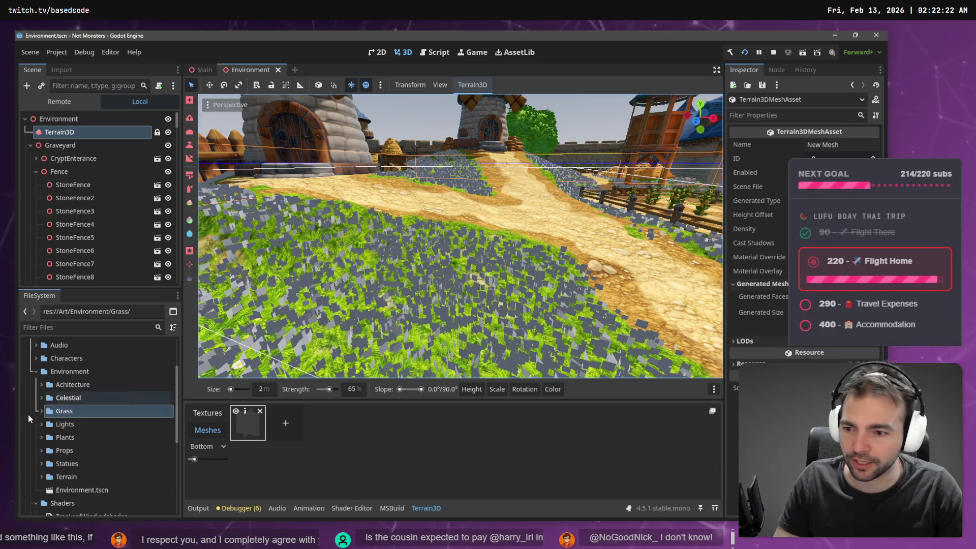
pyautogui.click(41, 409)
# Expand the Plants folder and delete the TreeGnarled folder.
pyautogui.scroll(-10, 65, 437)
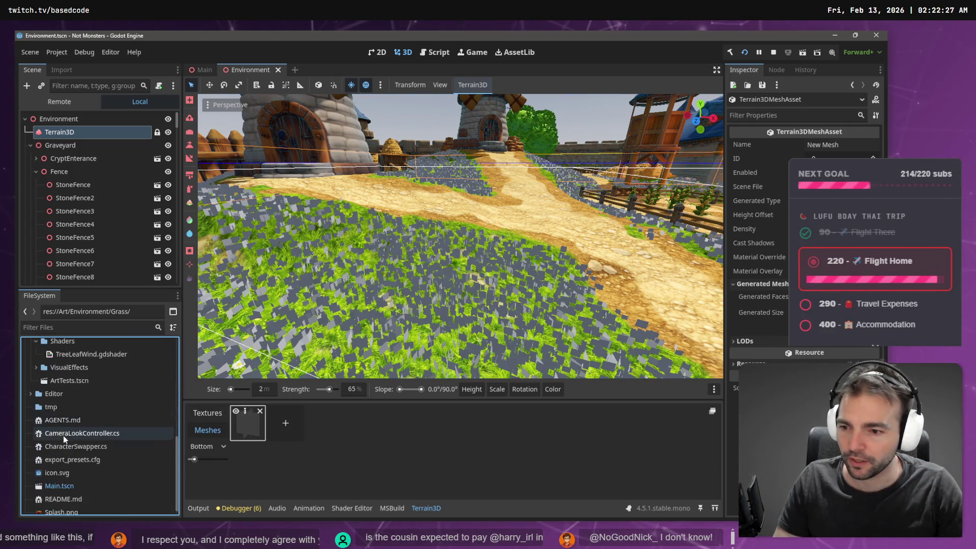
pyautogui.scroll(5, 50, 432)
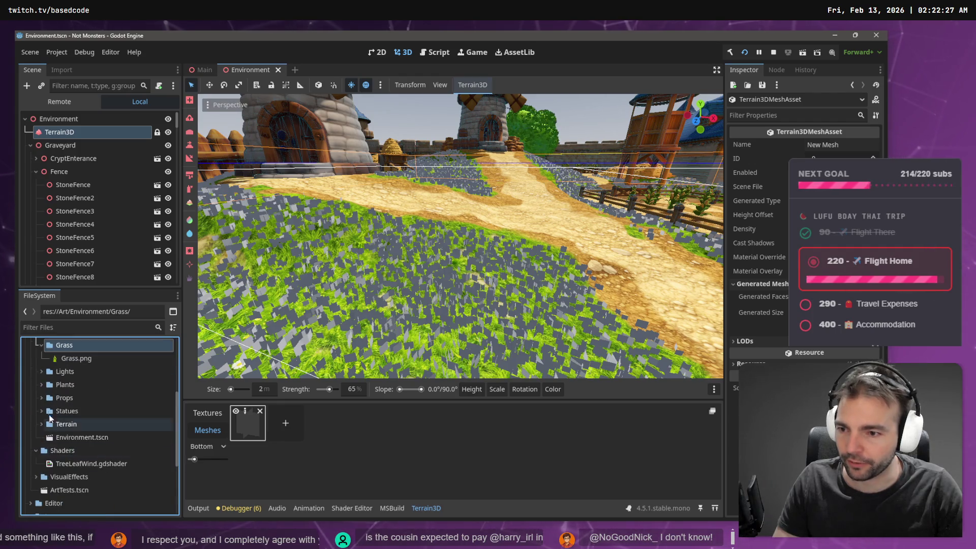
pyautogui.scroll(-5, 76, 407)
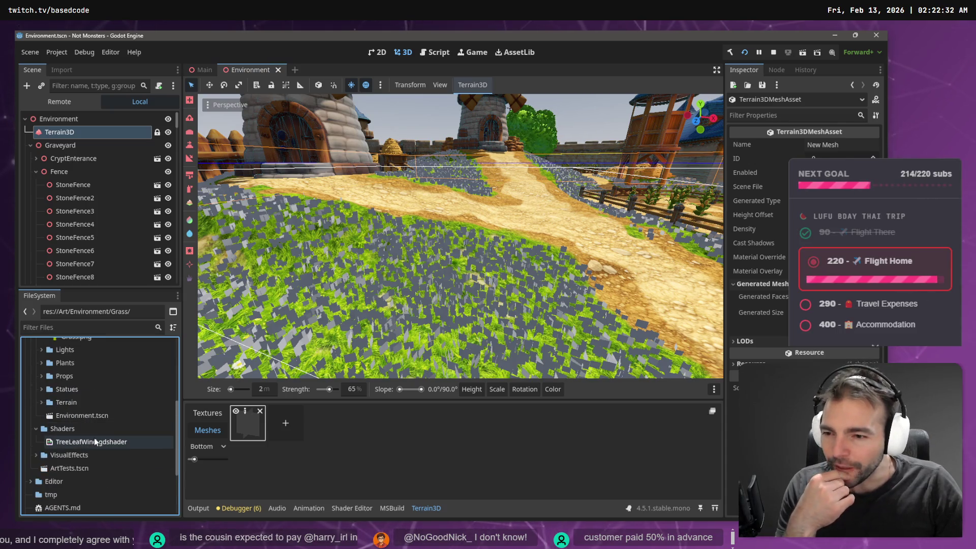
pyautogui.scroll(3, 83, 432)
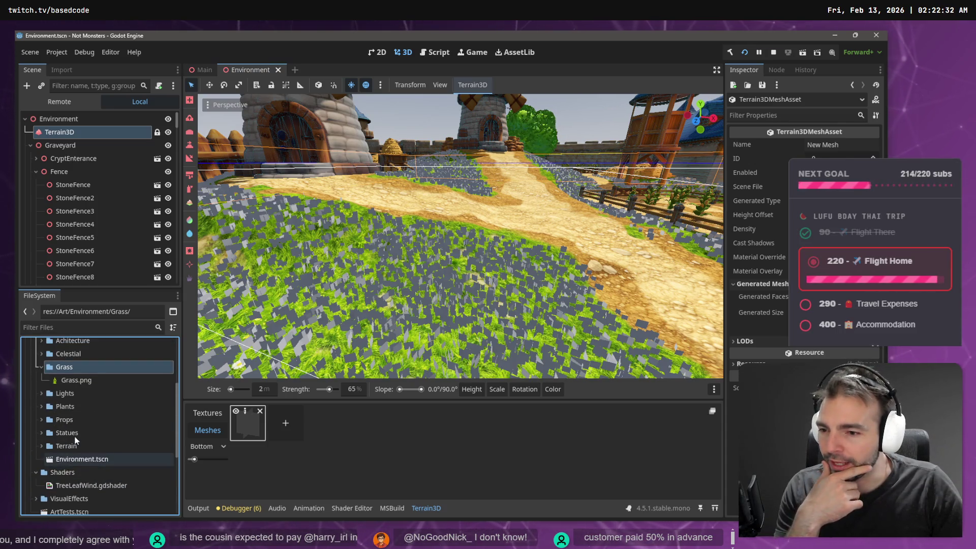
pyautogui.scroll(2, 74, 435)
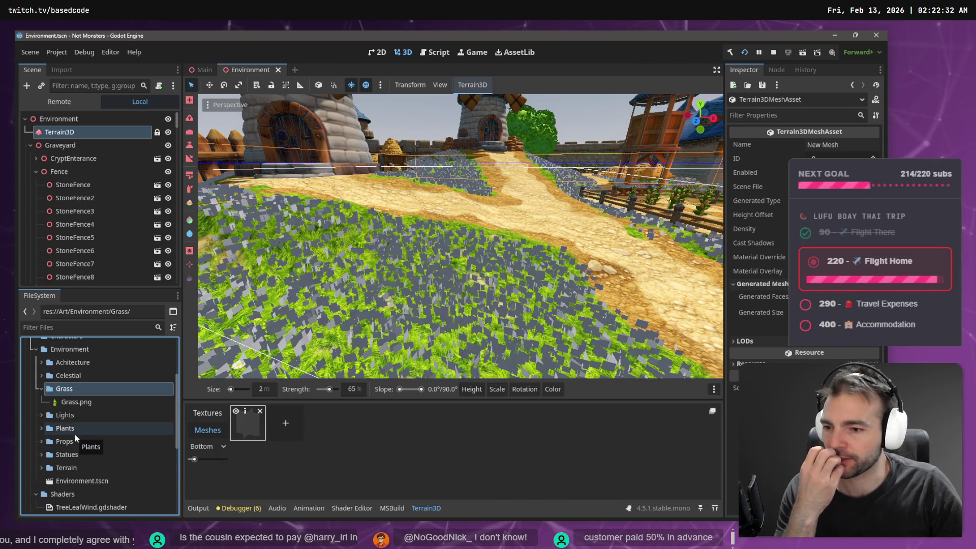
pyautogui.click(42, 428)
pyautogui.scroll(-1, 51, 433)
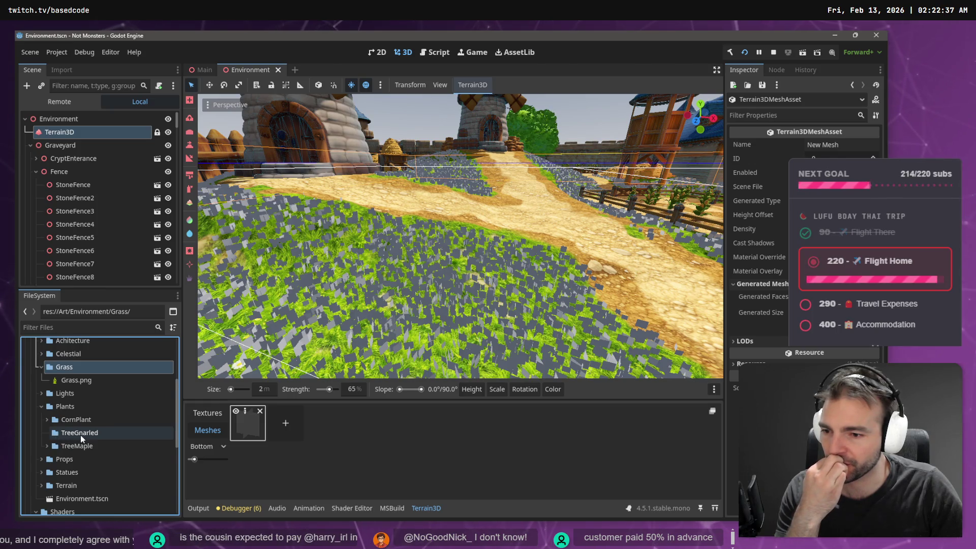
pyautogui.scroll(-1, 81, 435)
pyautogui.rightClick(65, 413)
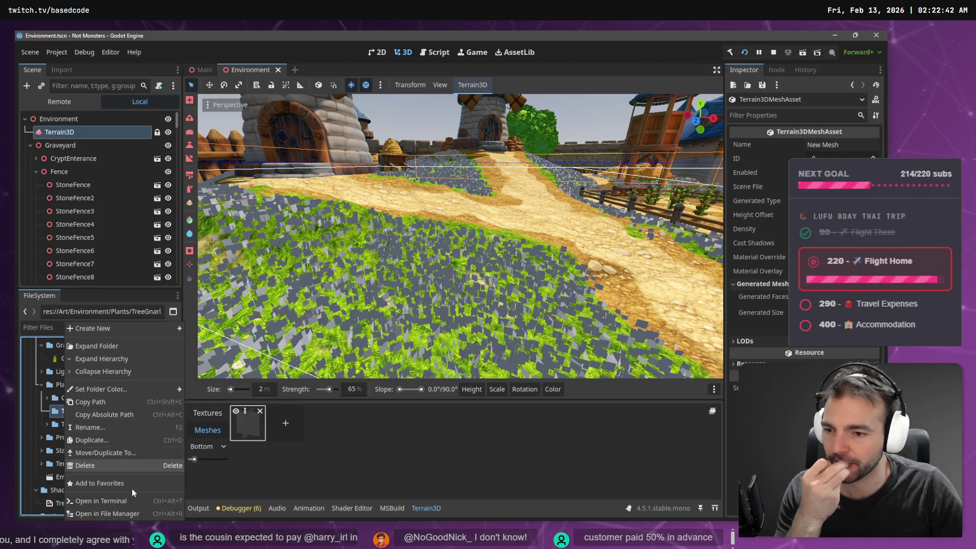
pyautogui.press('Escape')
pyautogui.press('Delete')
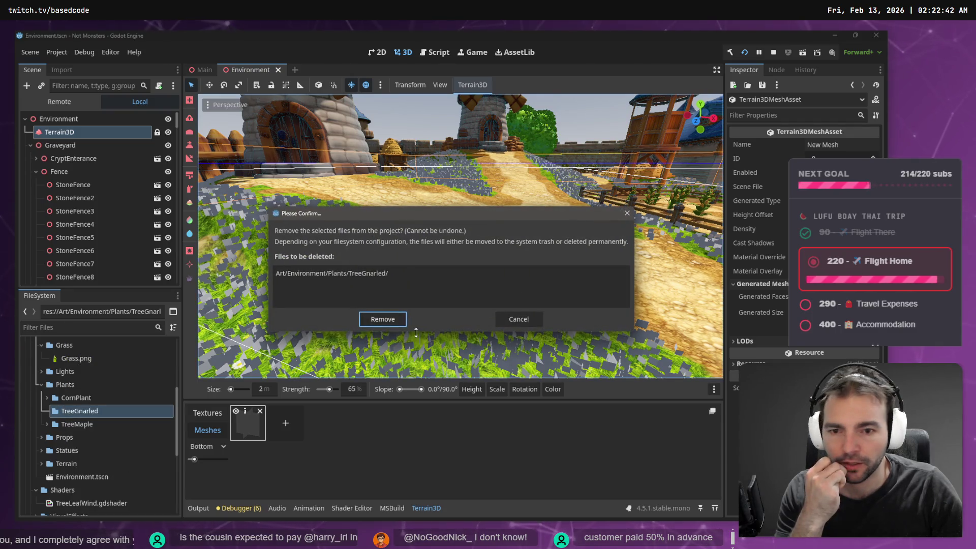
pyautogui.click(387, 322)
# Move TreeLeafWind.gdshader into TreeMaple and the Grass folder under Plants.
pyautogui.moveTo(92, 489)
pyautogui.mouseDown()
pyautogui.moveTo(75, 412)
pyautogui.moveTo(85, 411)
pyautogui.mouseUp()
pyautogui.rightClick(64, 385)
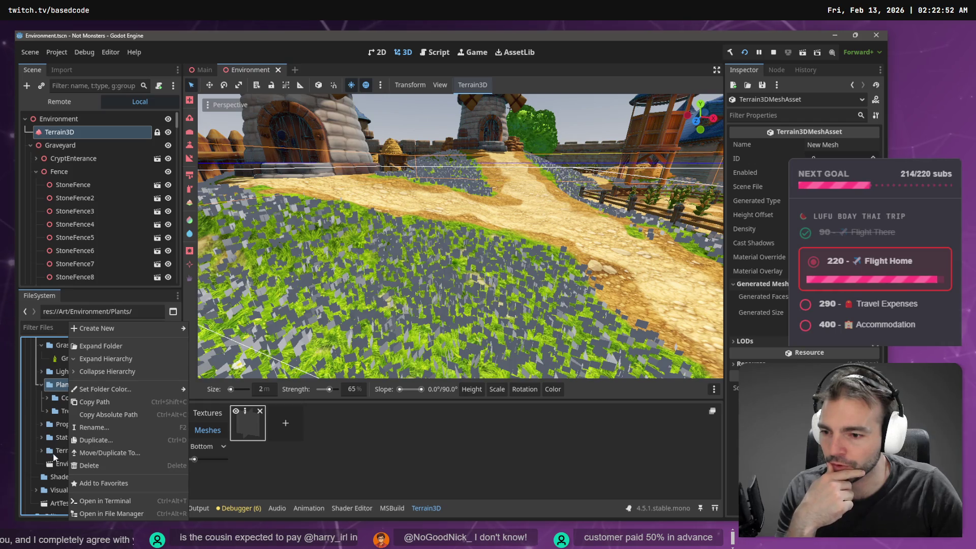
pyautogui.click(54, 458)
pyautogui.scroll(3, 81, 419)
pyautogui.moveTo(60, 386)
pyautogui.mouseDown()
pyautogui.moveTo(70, 431)
pyautogui.moveTo(92, 437)
pyautogui.mouseUp()
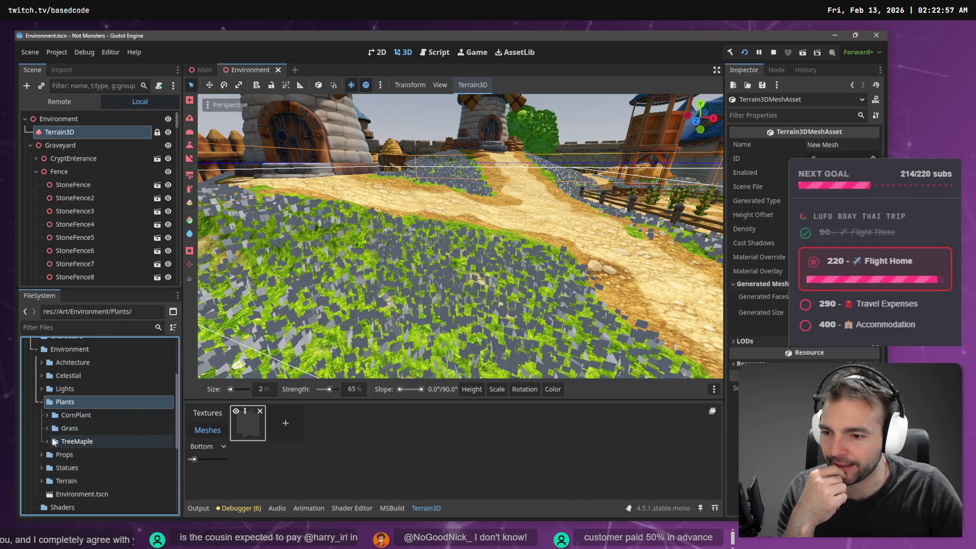
pyautogui.click(46, 428)
pyautogui.click(73, 429)
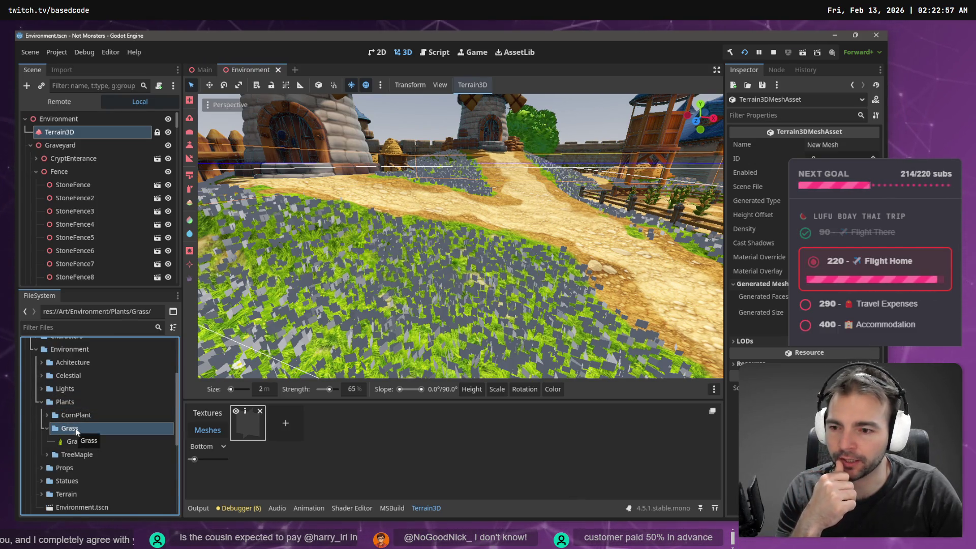
# Start a new script in the Grass folder, then cancel it.
pyautogui.rightClick(76, 430)
pyautogui.moveTo(142, 330)
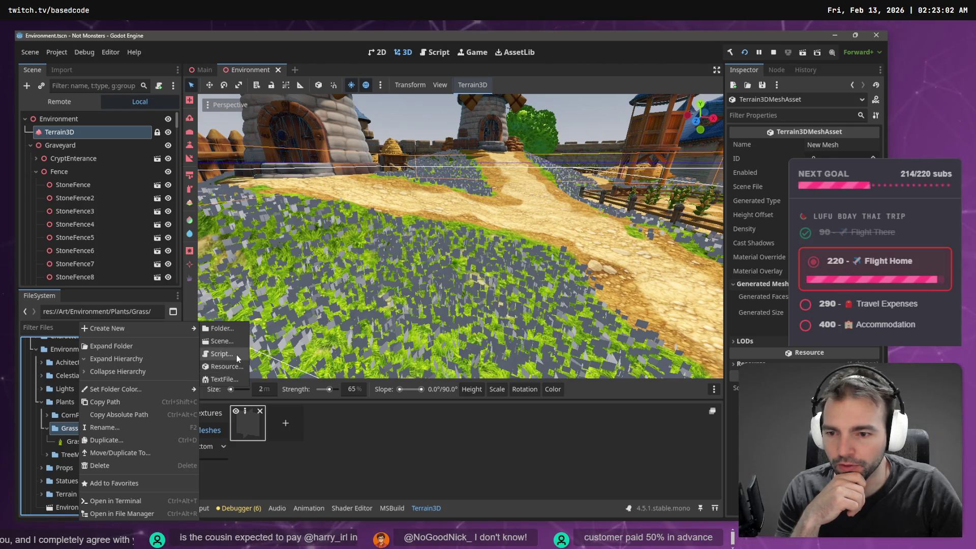
pyautogui.click(236, 355)
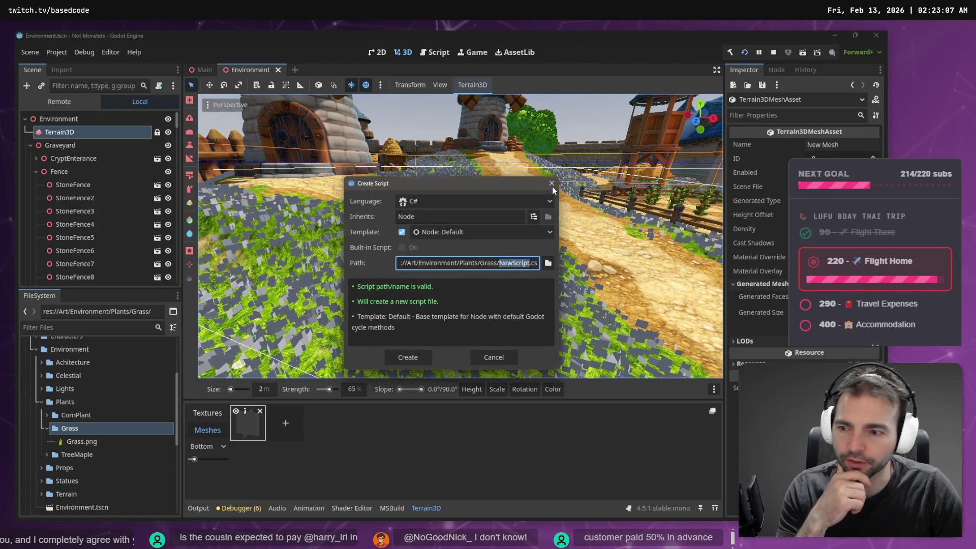
pyautogui.click(551, 183)
# Create a VisualShader resource named Grass.tres in the Grass folder.
pyautogui.rightClick(74, 430)
pyautogui.moveTo(145, 329)
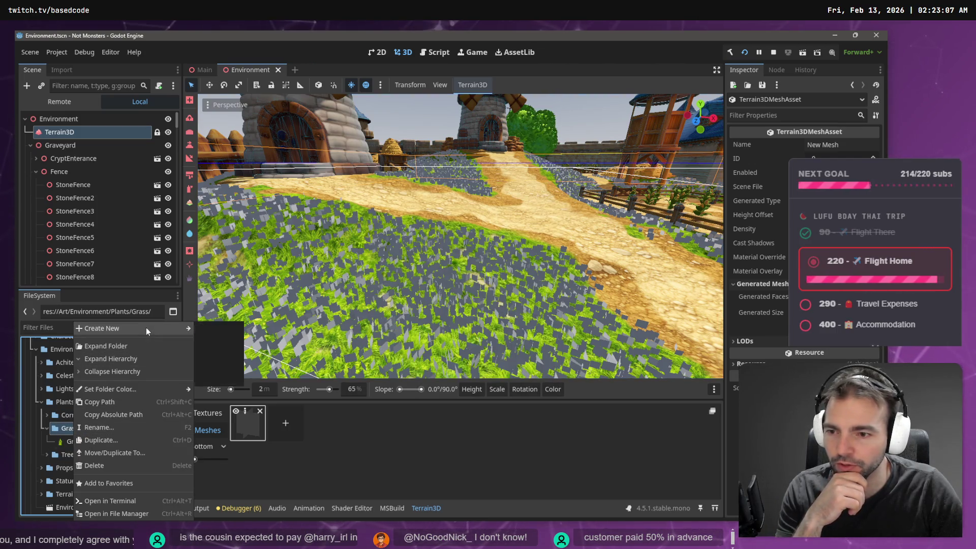
pyautogui.click(231, 368)
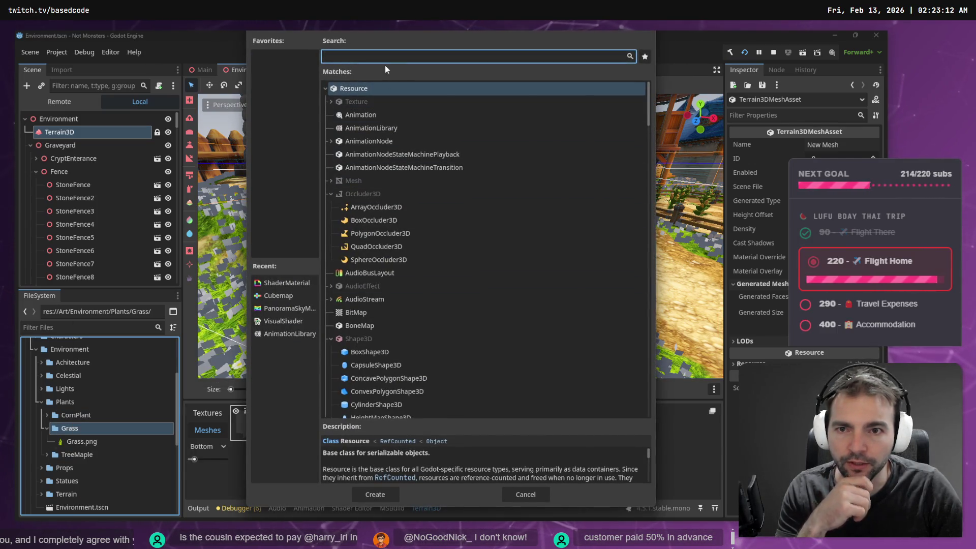
pyautogui.write('Shader')
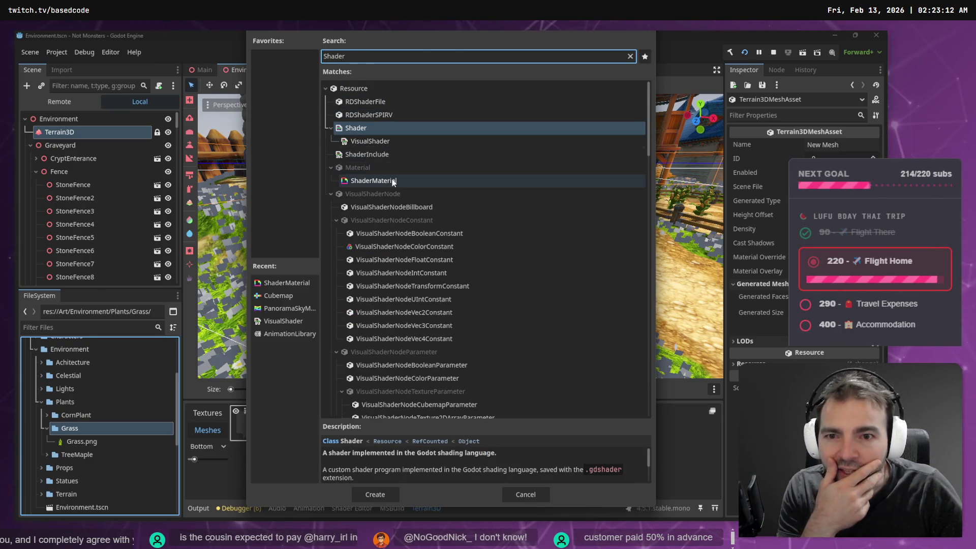
pyautogui.click(396, 144)
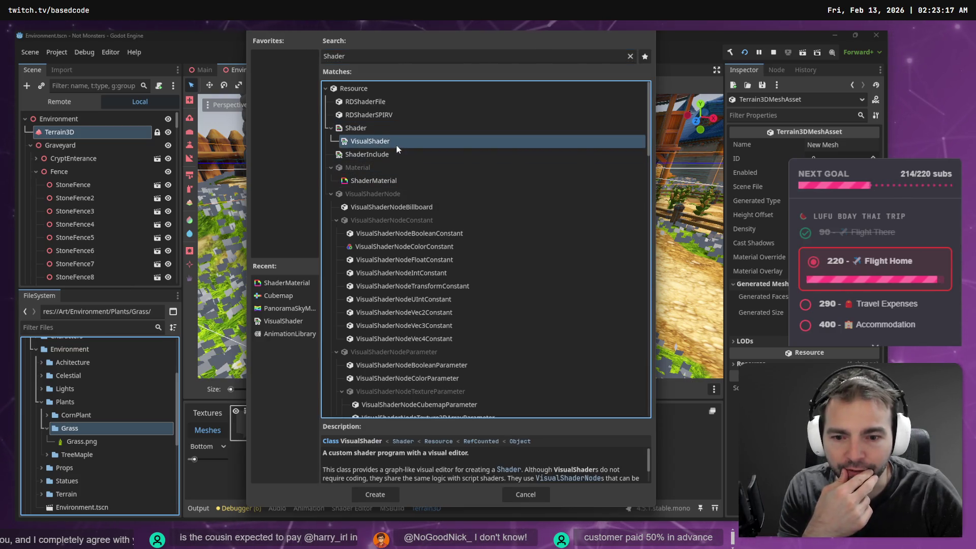
pyautogui.click(385, 496)
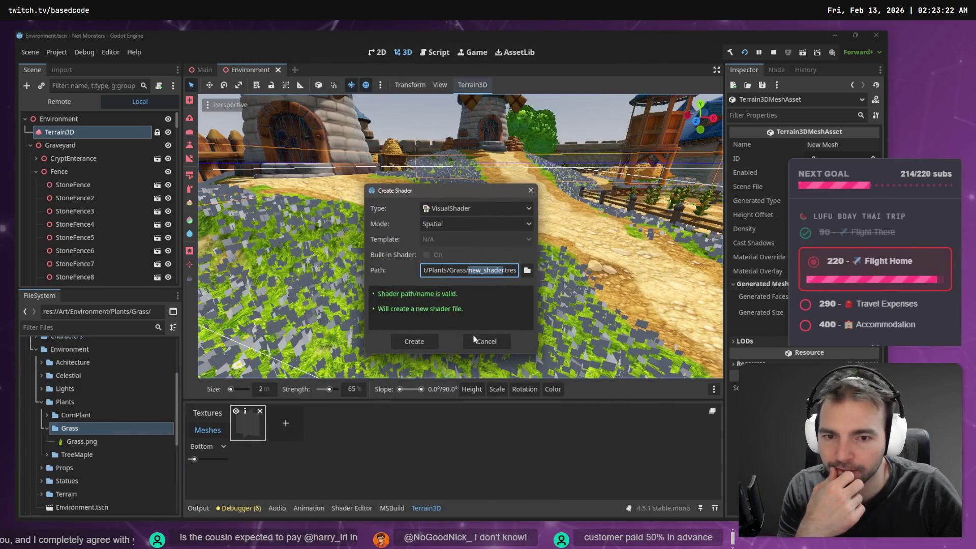
pyautogui.write('Grass')
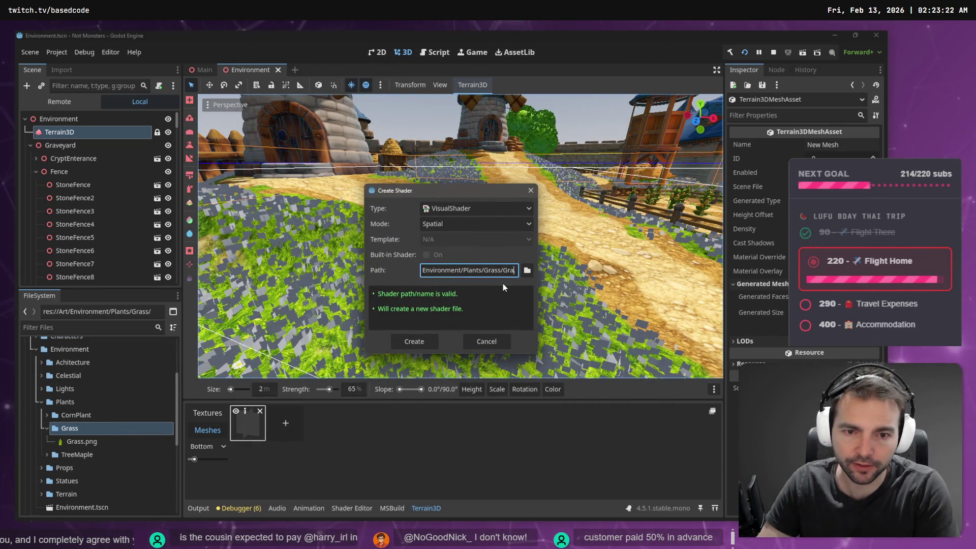
pyautogui.press('Return')
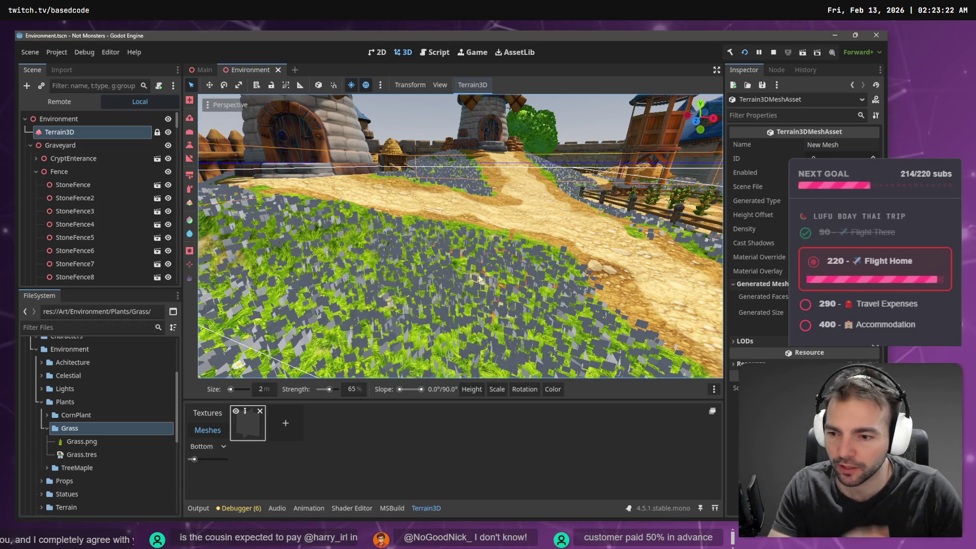
pyautogui.click(47, 468)
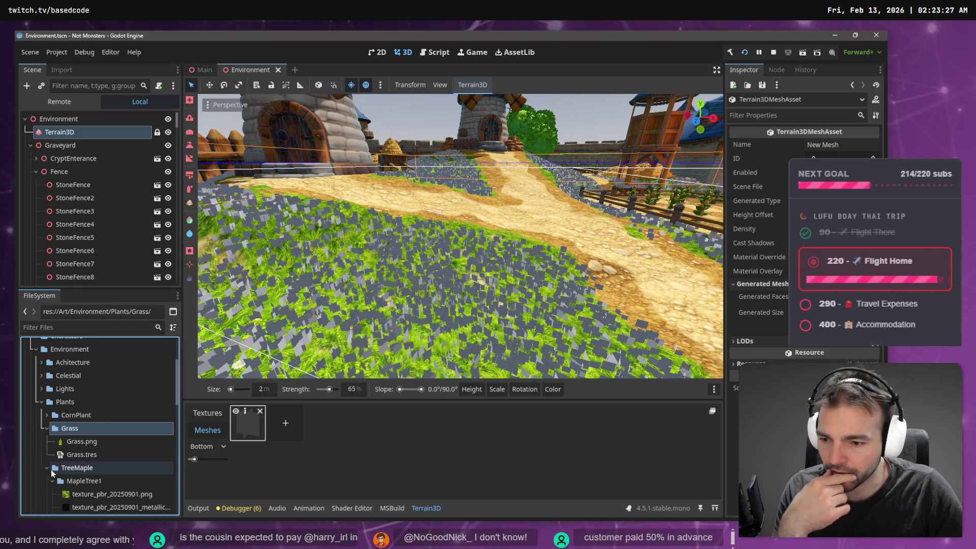
# Collapse the MapleTree1 folder and delete the Grass.tres file.
pyautogui.scroll(-2, 44, 442)
pyautogui.click(52, 438)
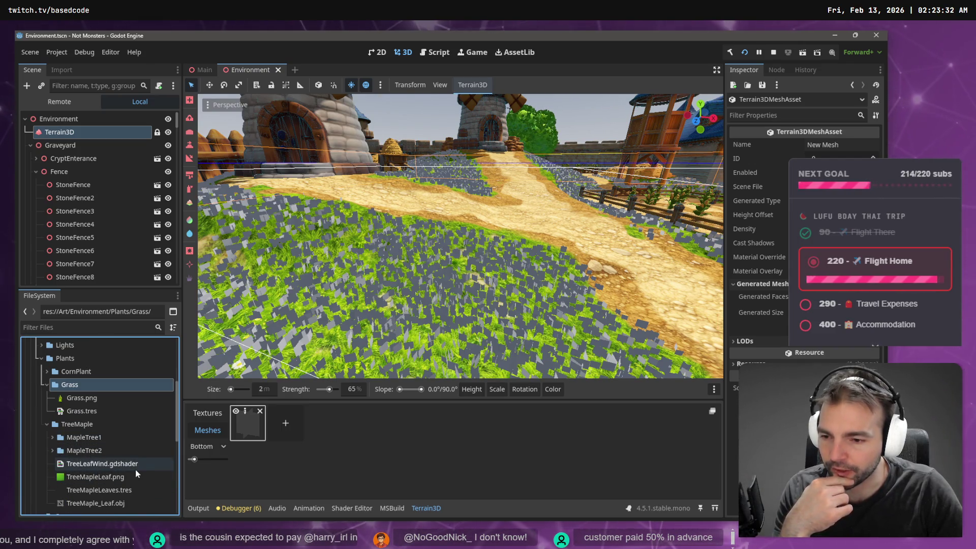
pyautogui.scroll(-1, 137, 468)
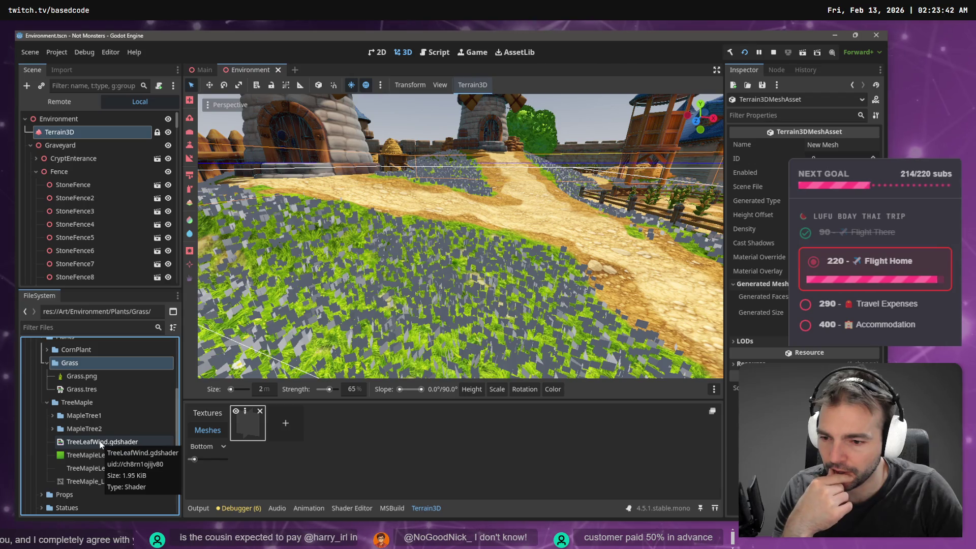
pyautogui.click(87, 389)
pyautogui.press('Delete')
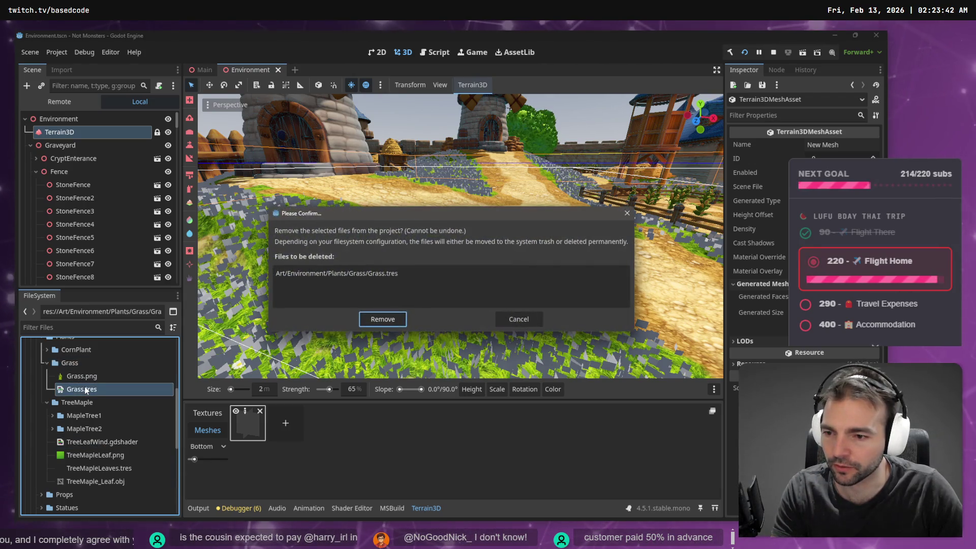
pyautogui.press('Return')
# Create a Shader resource Grass.gdshader in the Grass folder and open it in the shader editor.
pyautogui.rightClick(84, 363)
pyautogui.moveTo(149, 328)
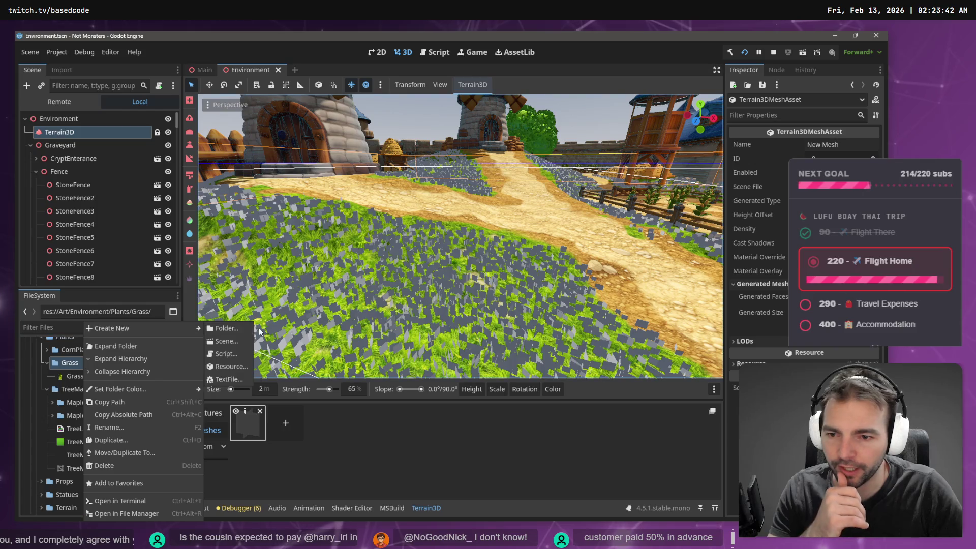
pyautogui.click(238, 368)
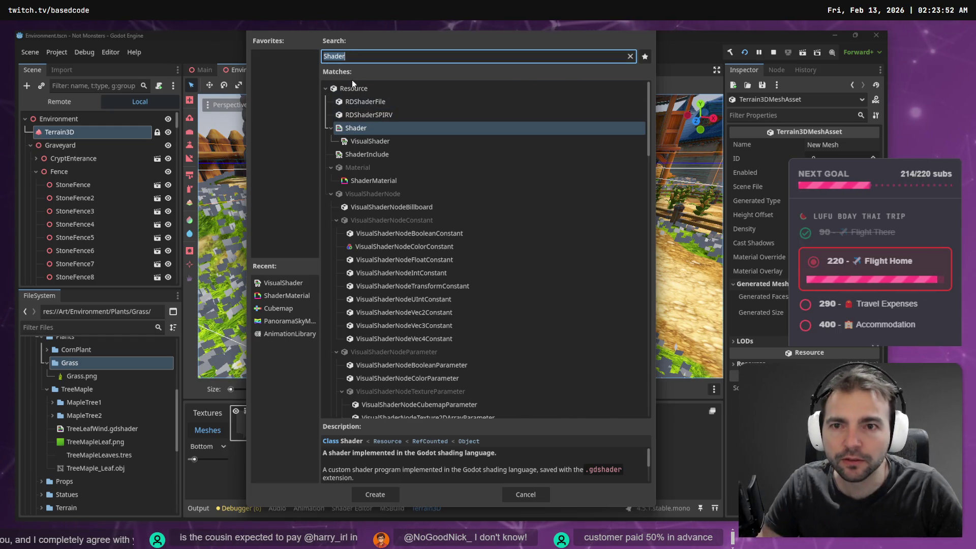
pyautogui.write('GDS')
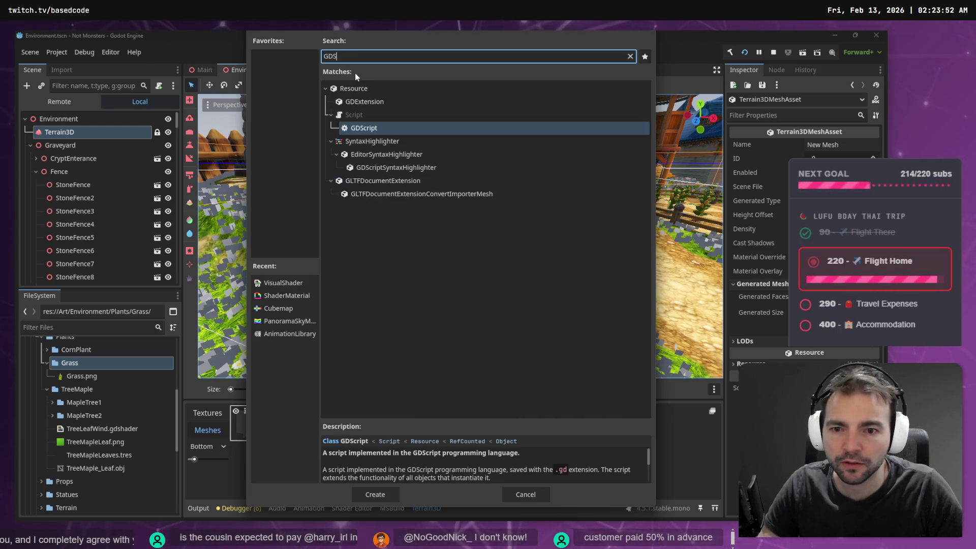
pyautogui.write('ha')
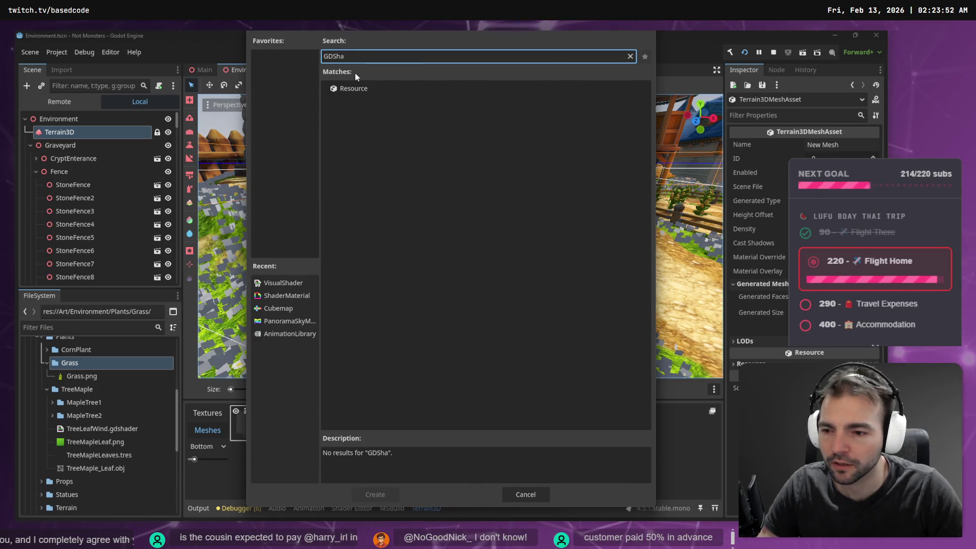
pyautogui.hotkey('ctrl', 'a')
pyautogui.press('BackSpace')
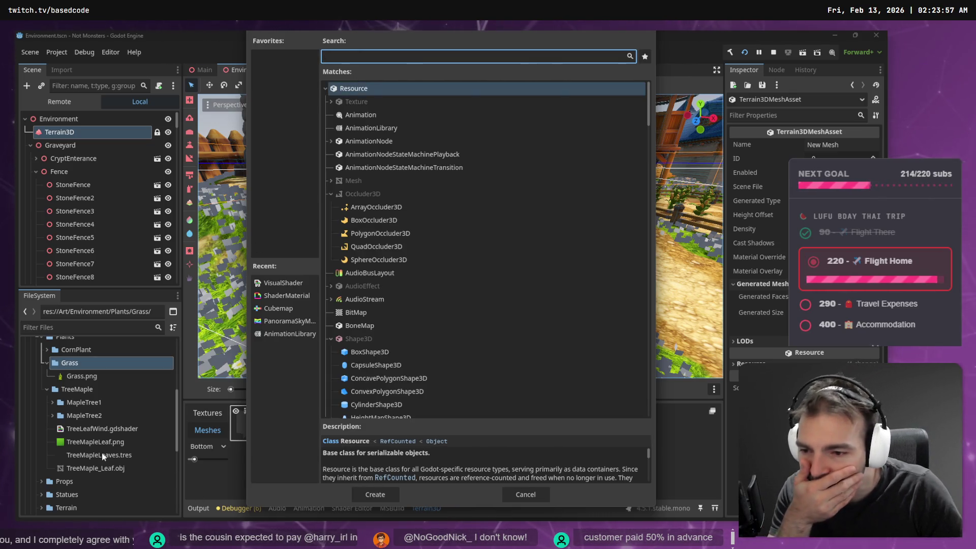
pyautogui.write('Shader')
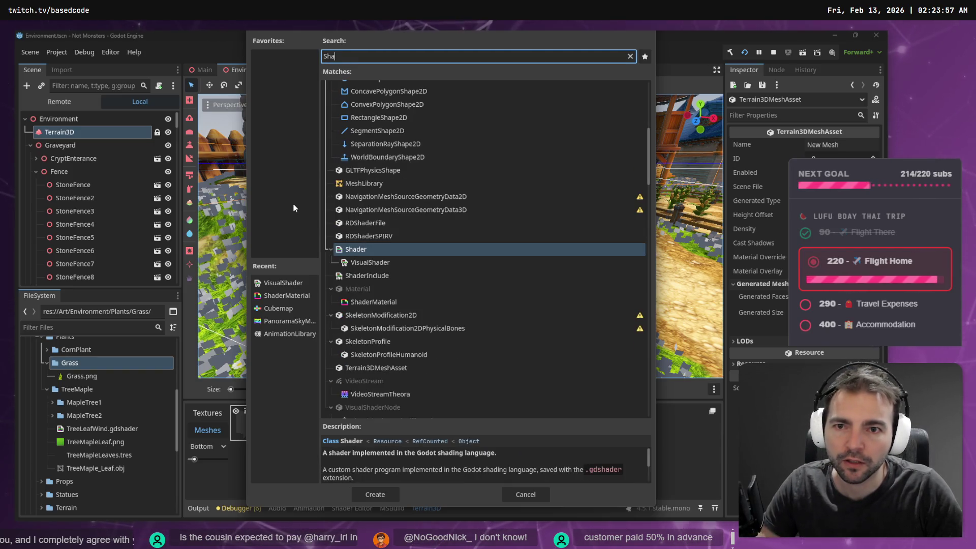
pyautogui.doubleClick(353, 128)
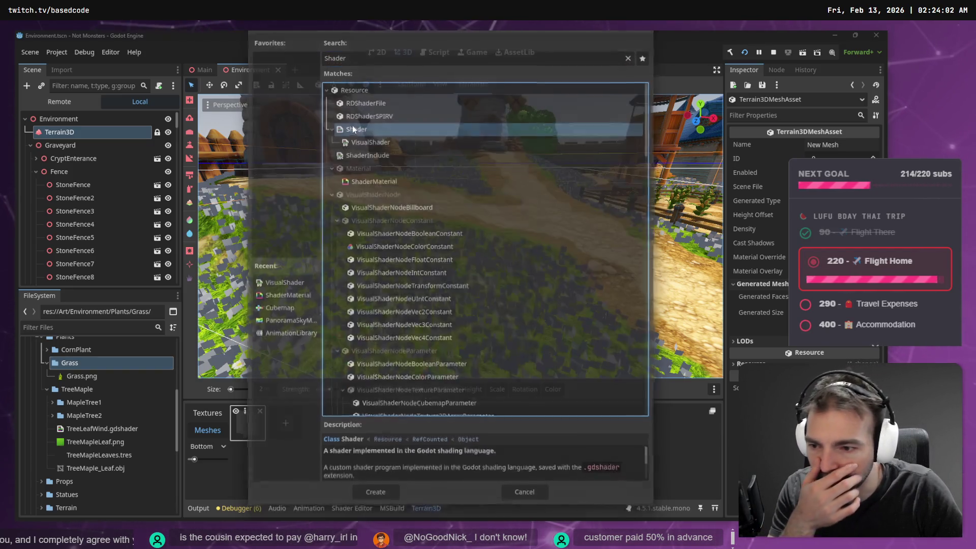
pyautogui.write('Grass/G.gdshad')
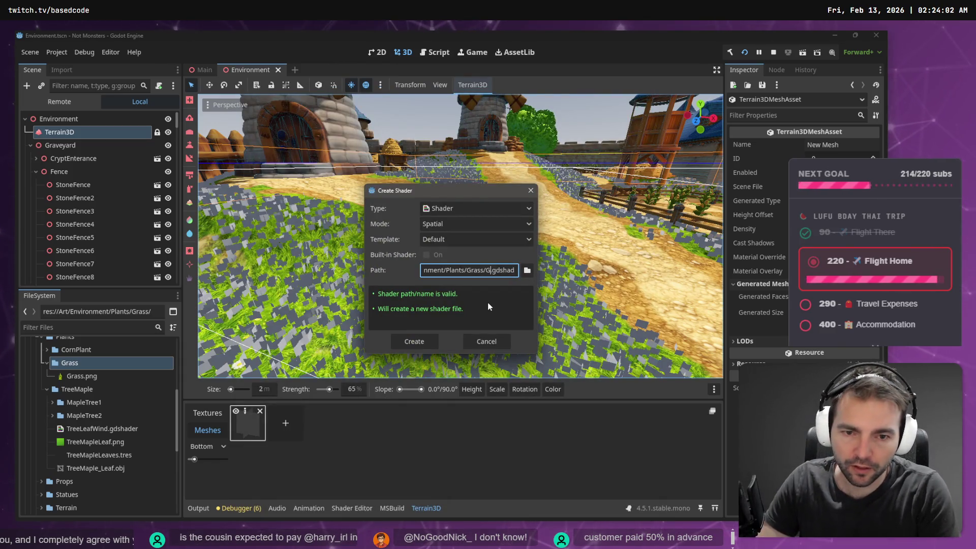
pyautogui.press('Return')
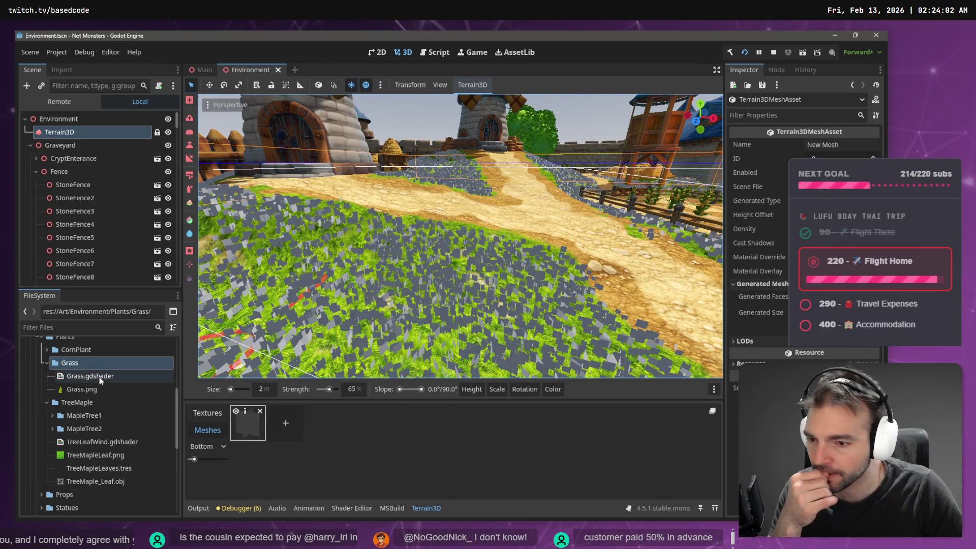
pyautogui.doubleClick(99, 377)
pyautogui.hotkey('alt', 'Tab')
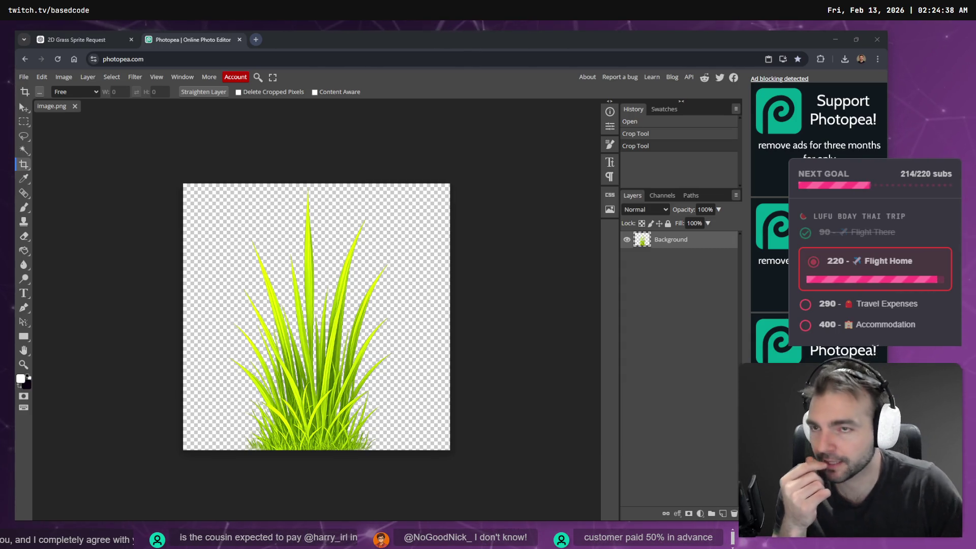
# Glance at the ChatGPT grass sprite conversation, return to the grass image, then go back to Godot.
pyautogui.click(92, 39)
pyautogui.click(194, 41)
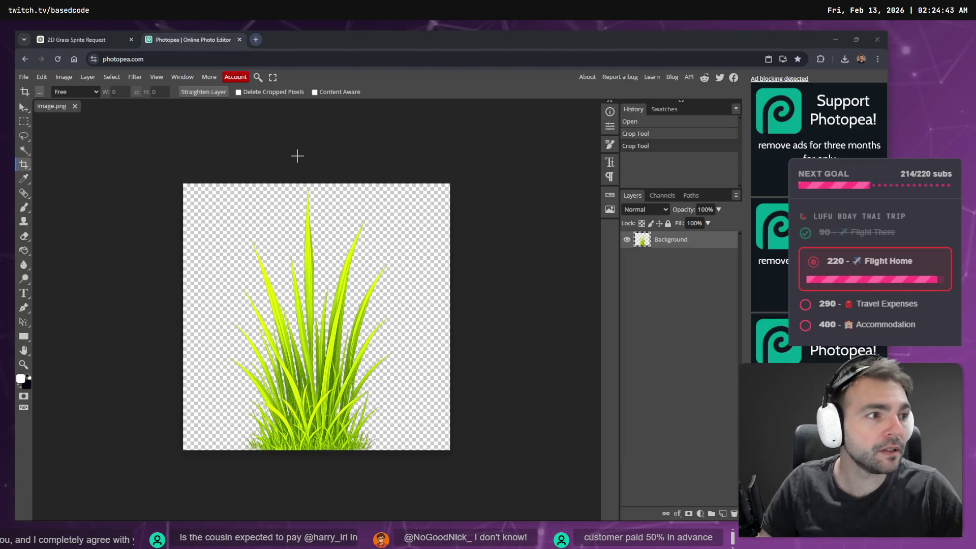
pyautogui.hotkey('alt', 'Tab')
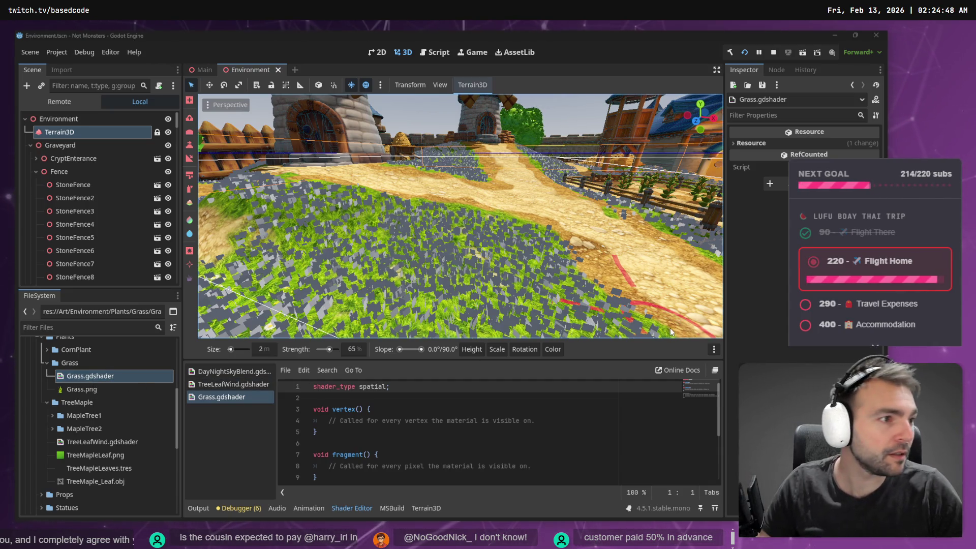
pyautogui.hotkey('alt', 'Tab')
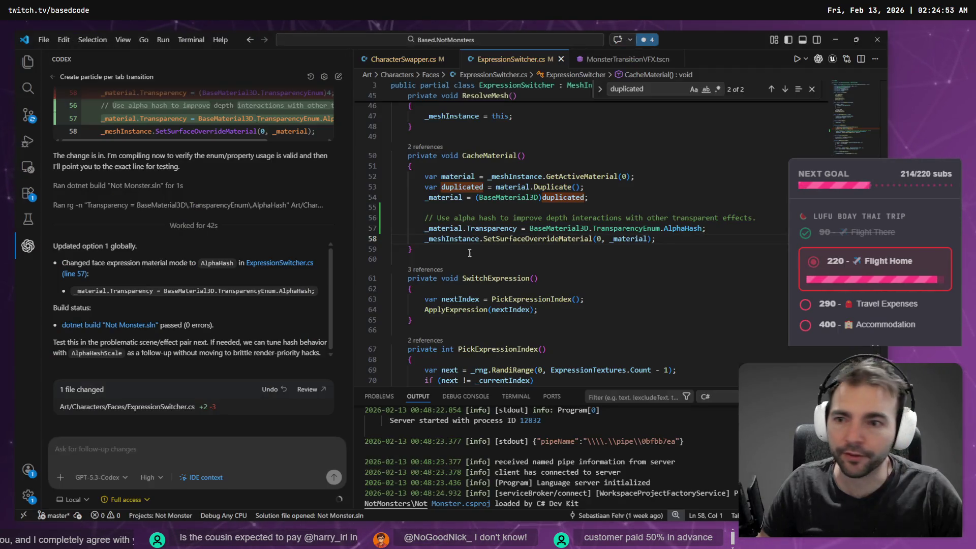
# Open Grass.gdshader from Environment/Plants/Grass in the VS Code Explorer.
pyautogui.hotkey('ctrl', 'shift', 'e')
pyautogui.press('Left')
pyautogui.press('Left')
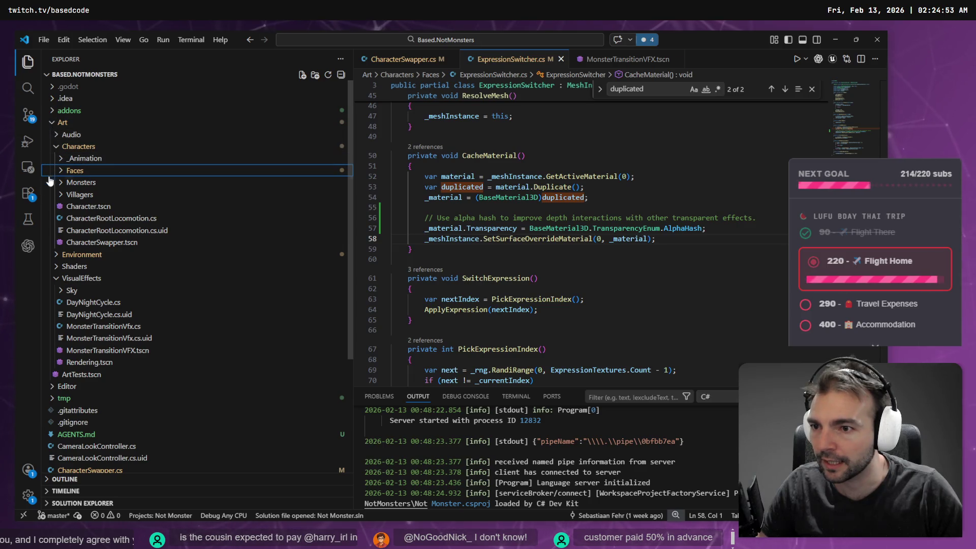
pyautogui.click(56, 255)
pyautogui.click(61, 290)
pyautogui.click(61, 290)
pyautogui.click(60, 302)
pyautogui.scroll(-1, 62, 310)
pyautogui.click(65, 304)
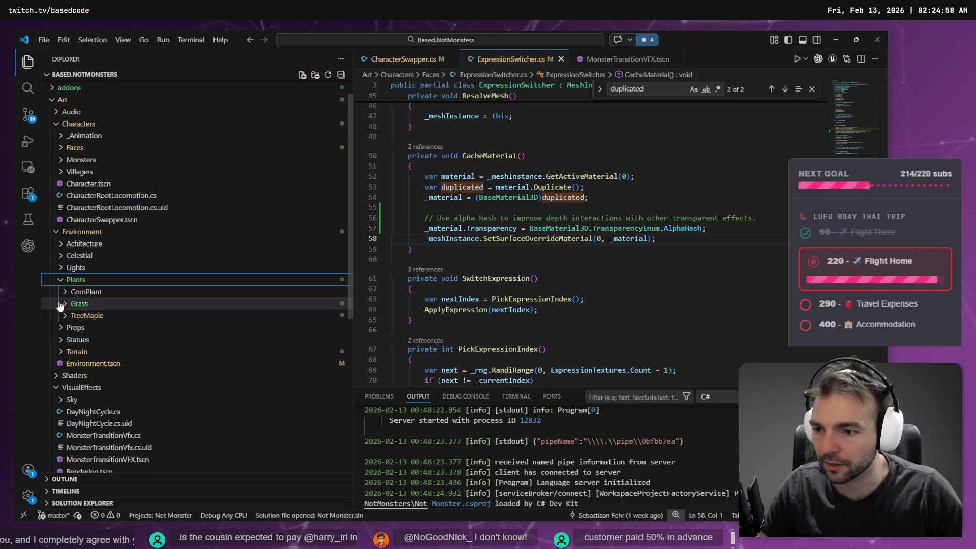
pyautogui.click(131, 317)
# Select all the shader code, start a new Codex thread, and add the selection to chat.
pyautogui.hotkey('ctrl', 'a')
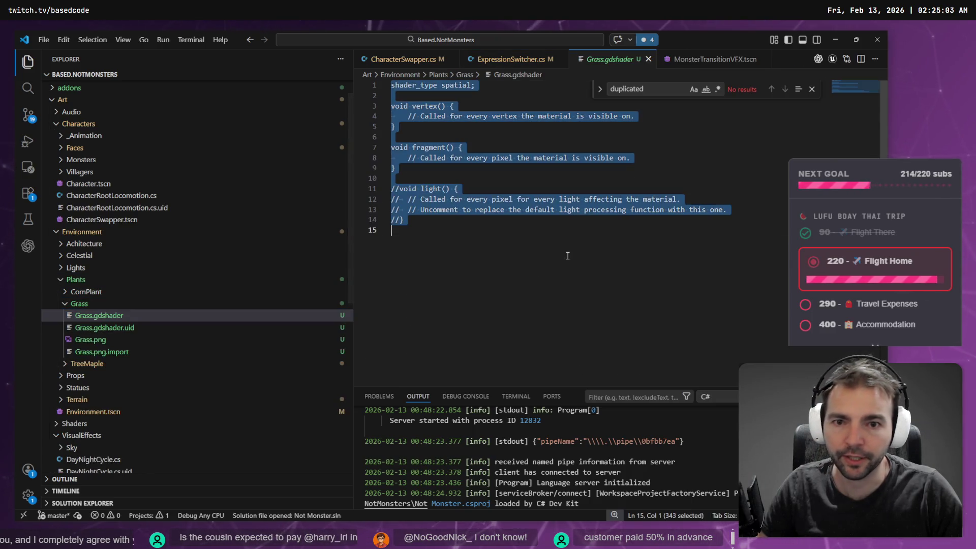
pyautogui.click(28, 246)
pyautogui.rightClick(442, 199)
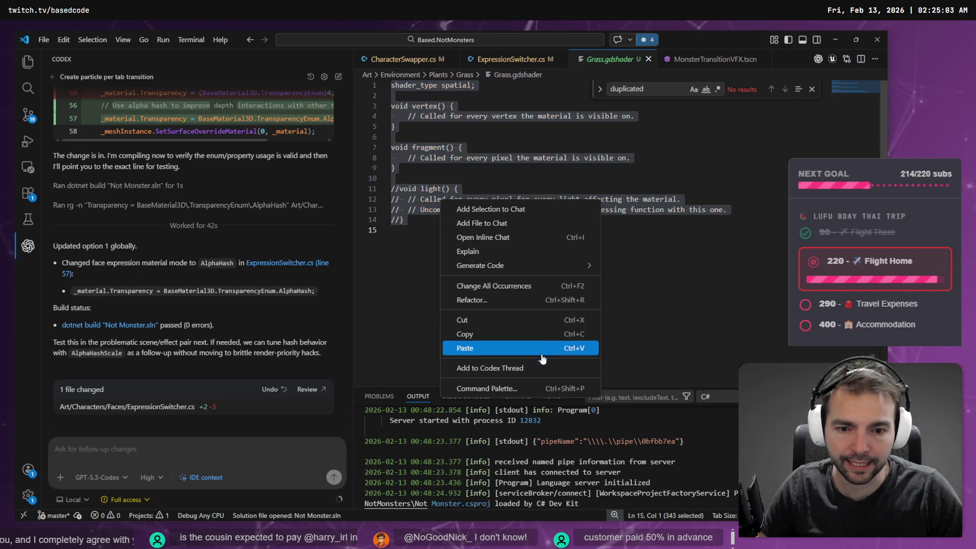
pyautogui.click(331, 62)
pyautogui.click(339, 76)
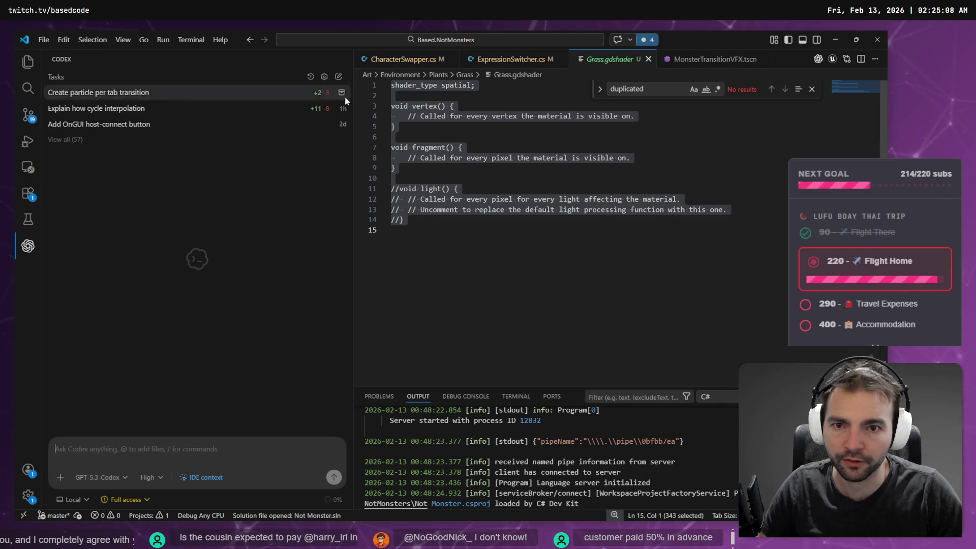
pyautogui.rightClick(458, 173)
pyautogui.click(529, 339)
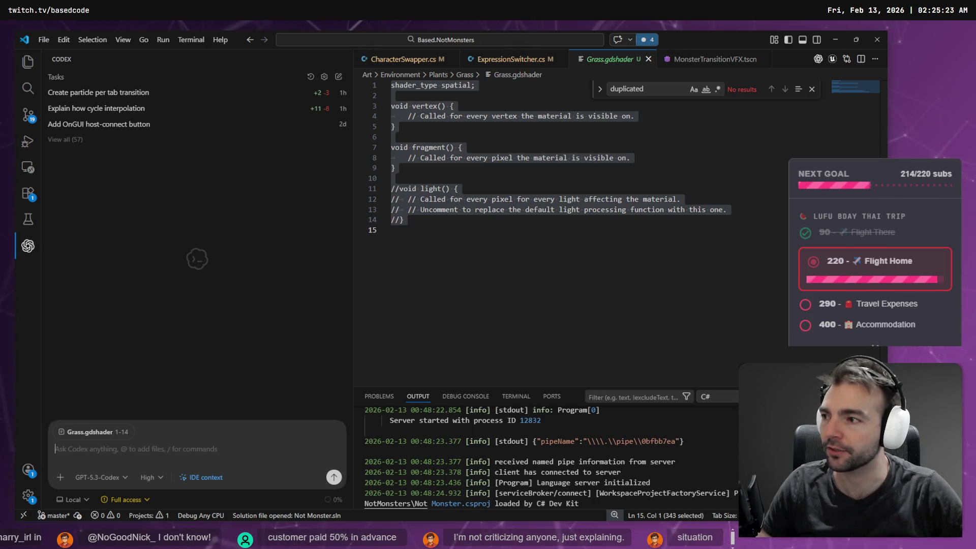
# Close the Find widget and put focus in the Codex input with lines 1–14 attached.
pyautogui.click(124, 452)
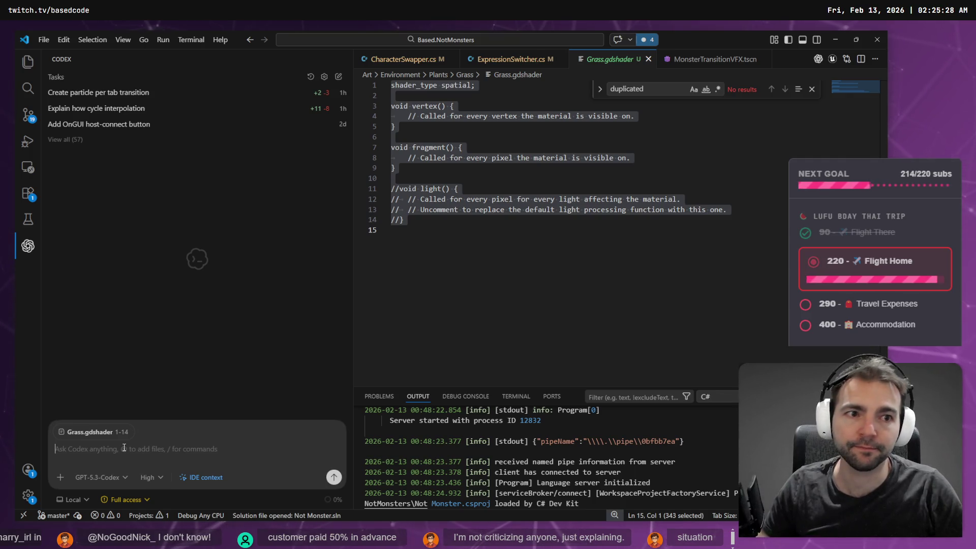
pyautogui.click(812, 90)
pyautogui.click(184, 453)
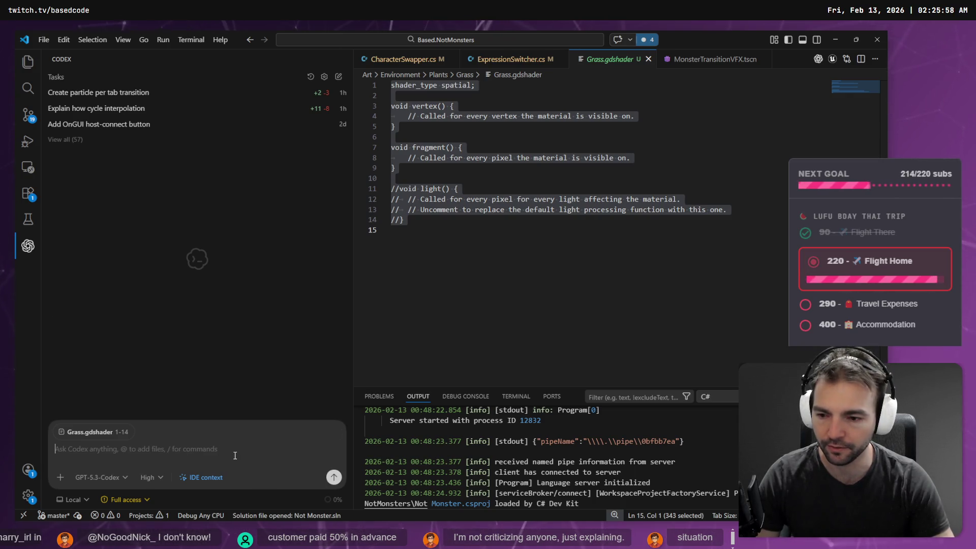
# Dictate and send Codex a question on grass shader techniques for scattered polygons, wind and top-down views.
pyautogui.press('super+h')
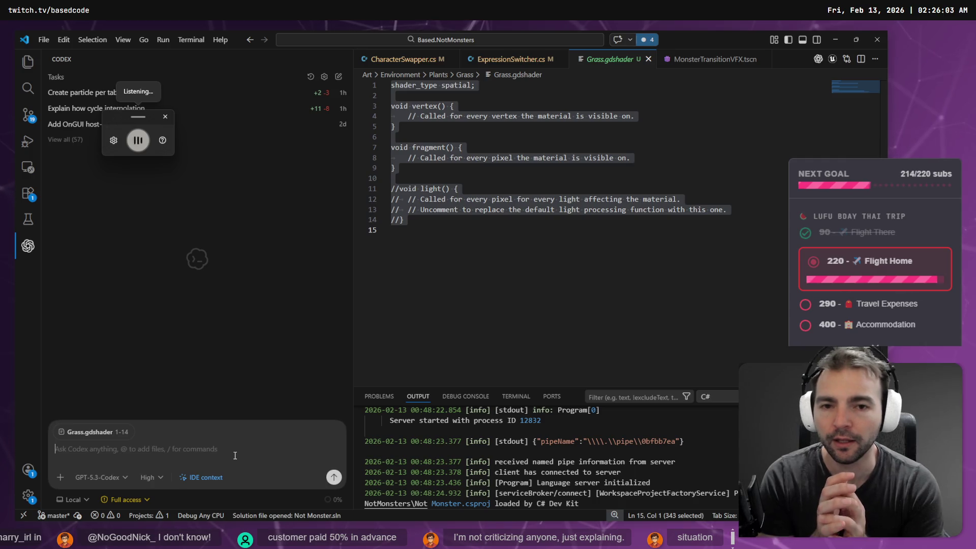
pyautogui.press('Escape')
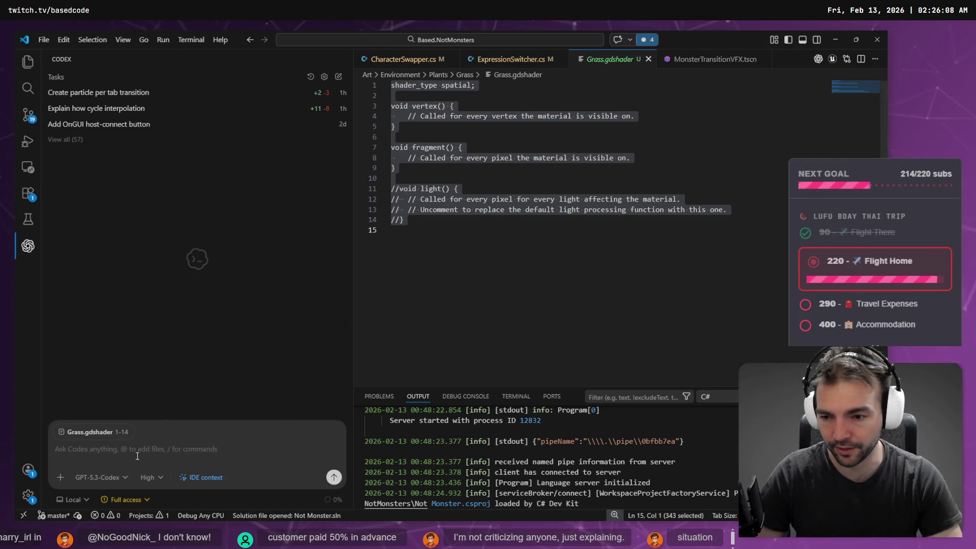
pyautogui.press('super+h')
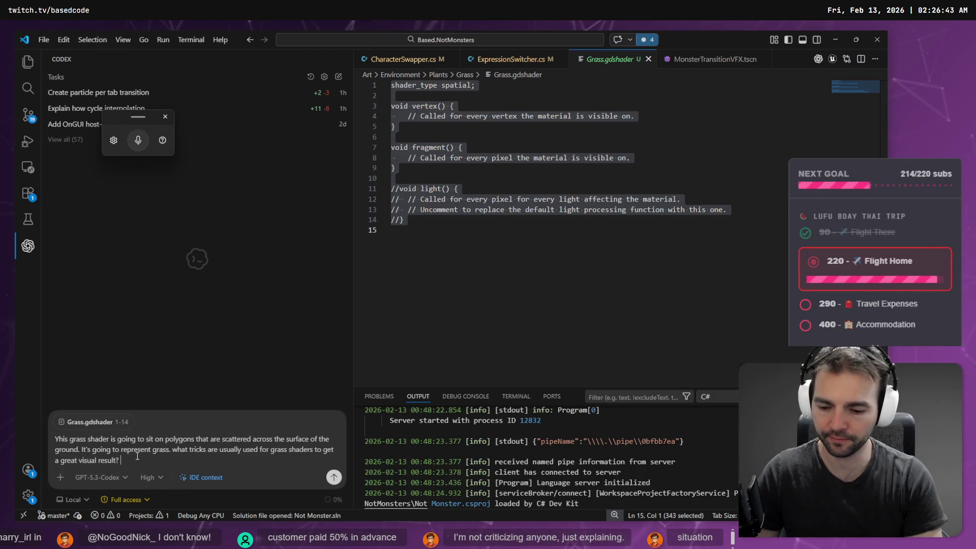
pyautogui.press('super+h')
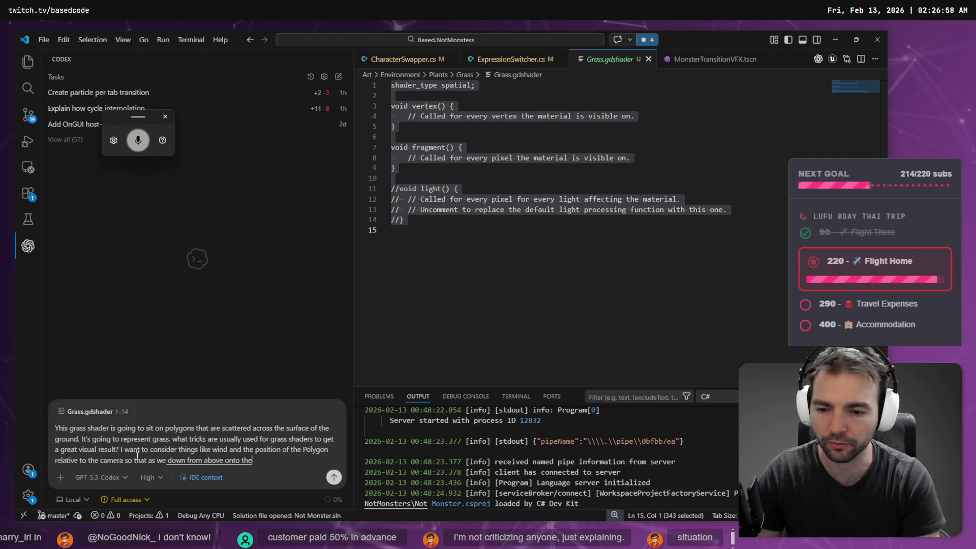
pyautogui.press('Return')
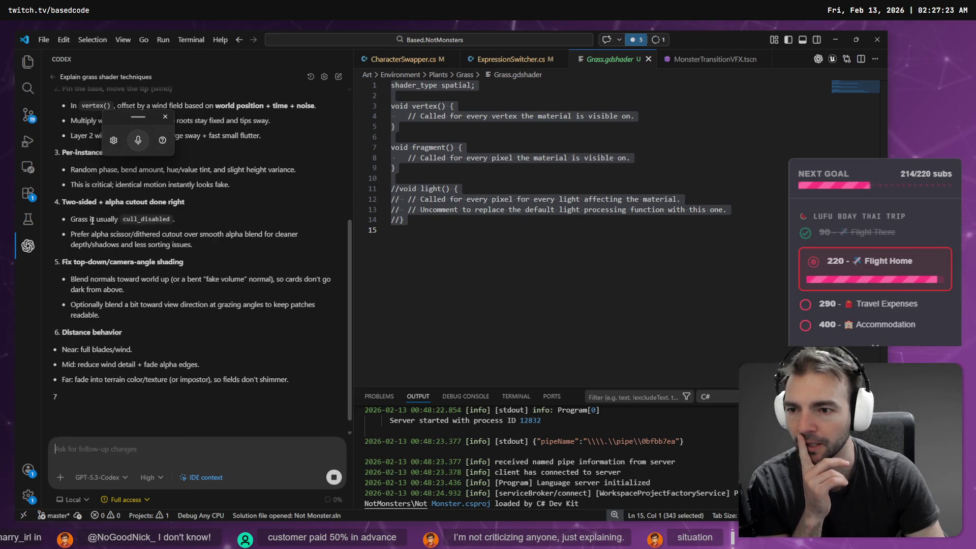
# Draft a follow-up: 24 cross cards per patch, randomised scale and rotation, base touching the ground.
pyautogui.scroll(5, 92, 220)
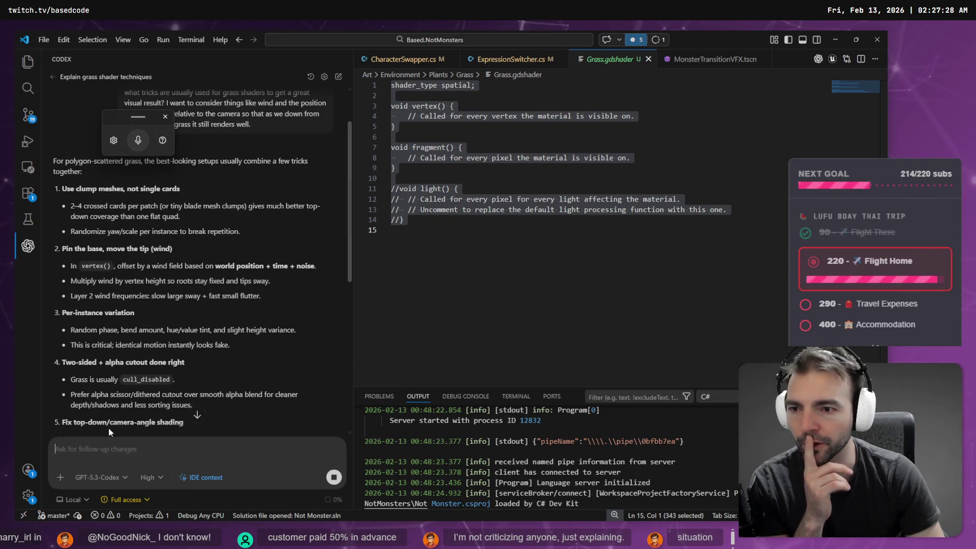
pyautogui.press('super+h')
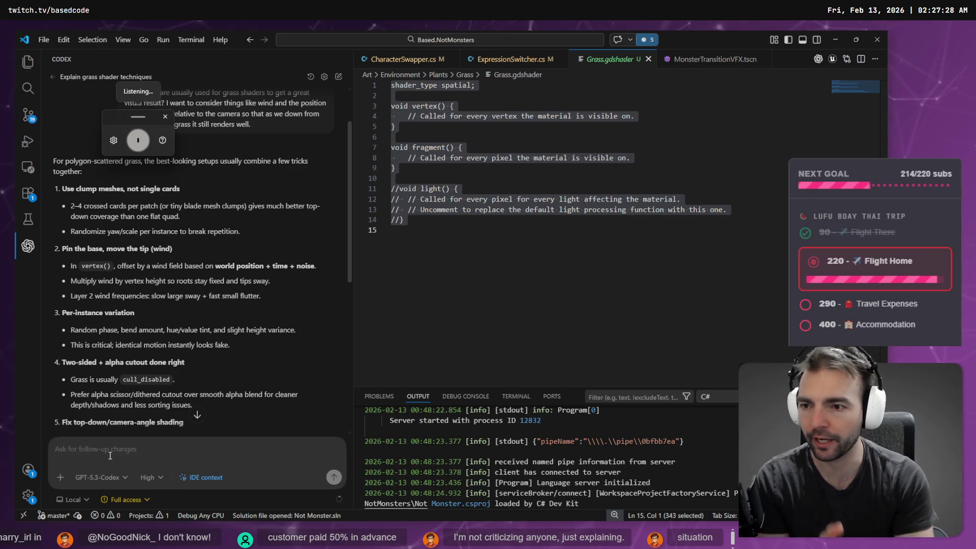
pyautogui.write('OK we have')
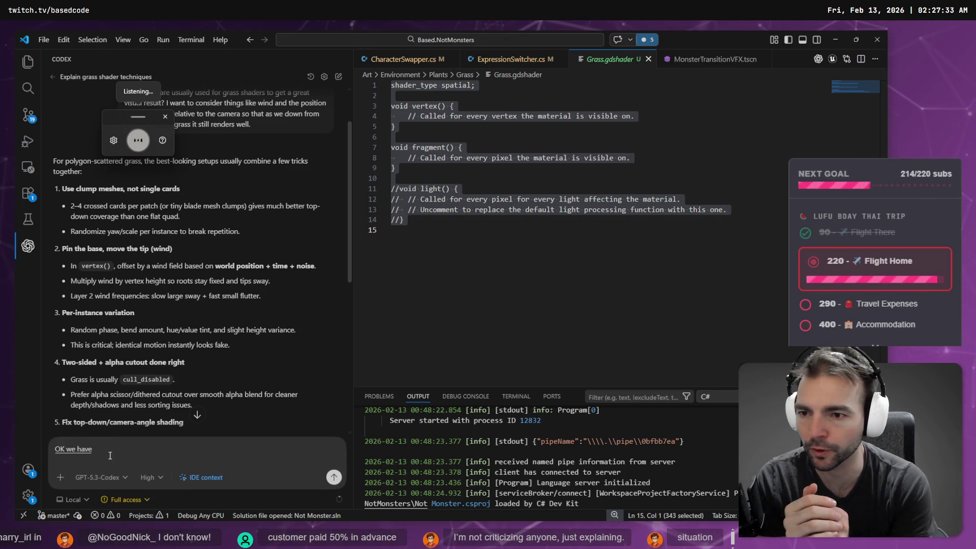
pyautogui.write(' 24 cross cards per patch.')
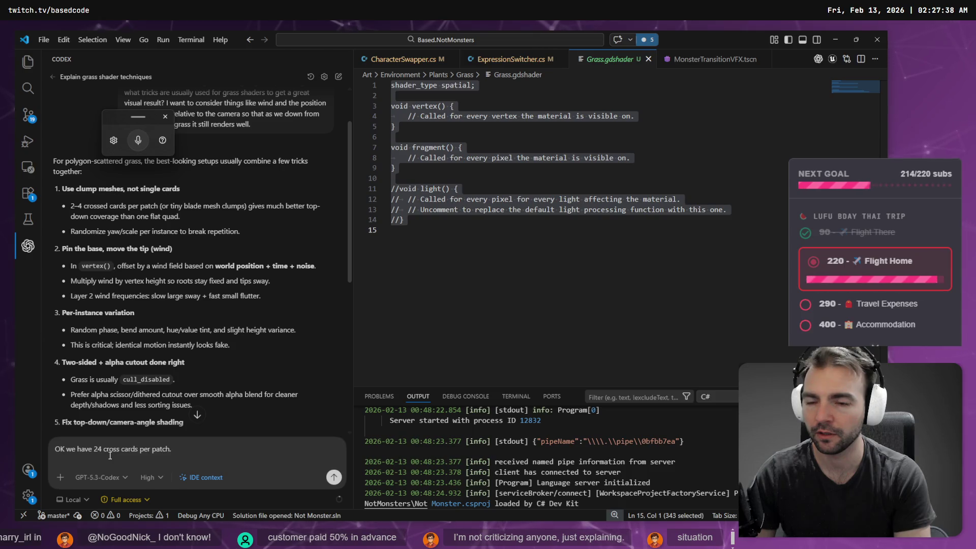
pyautogui.press('super+h')
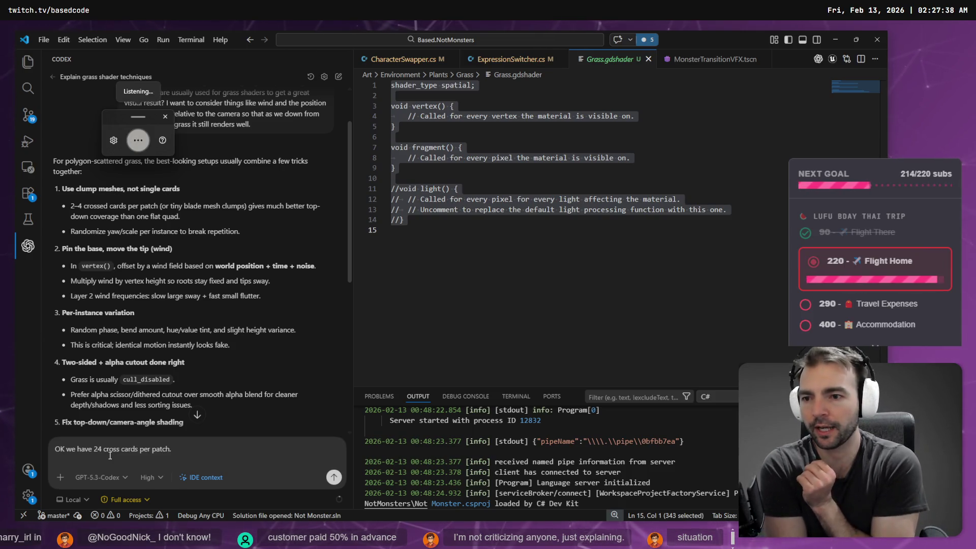
pyautogui.write('the and scale including the rot')
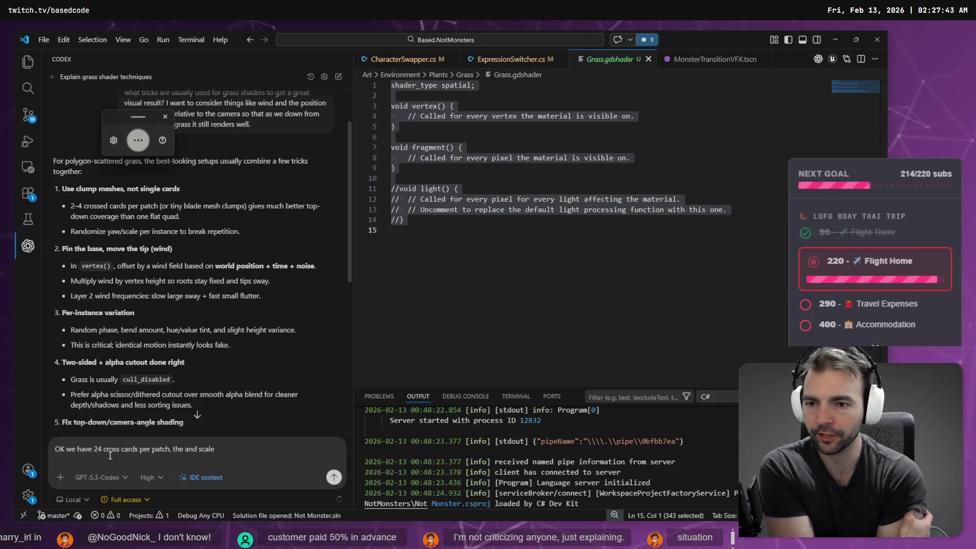
pyautogui.write('ation are already randomised')
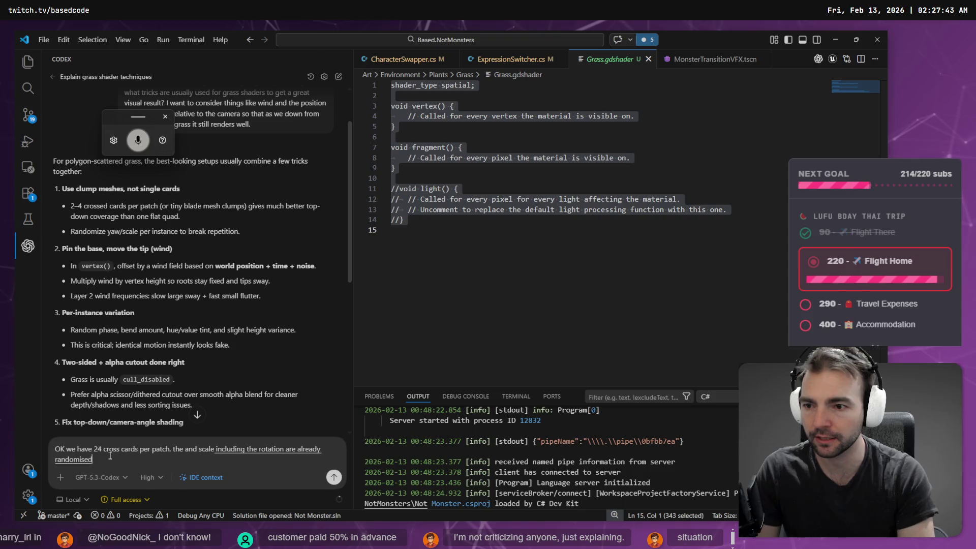
pyautogui.write('.')
pyautogui.press('BackSpace')
pyautogui.hotkey('shift', 'Return')
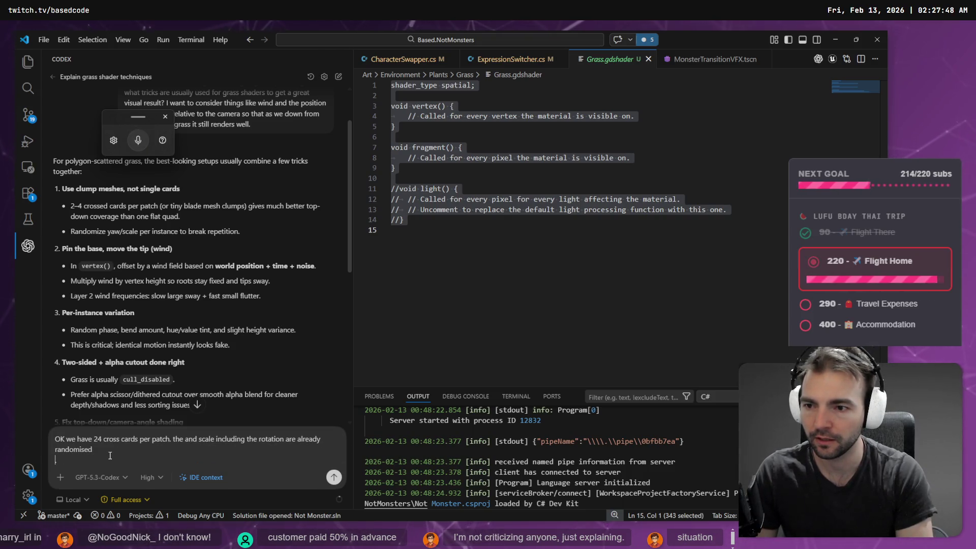
pyautogui.hotkey('ctrl', 'z')
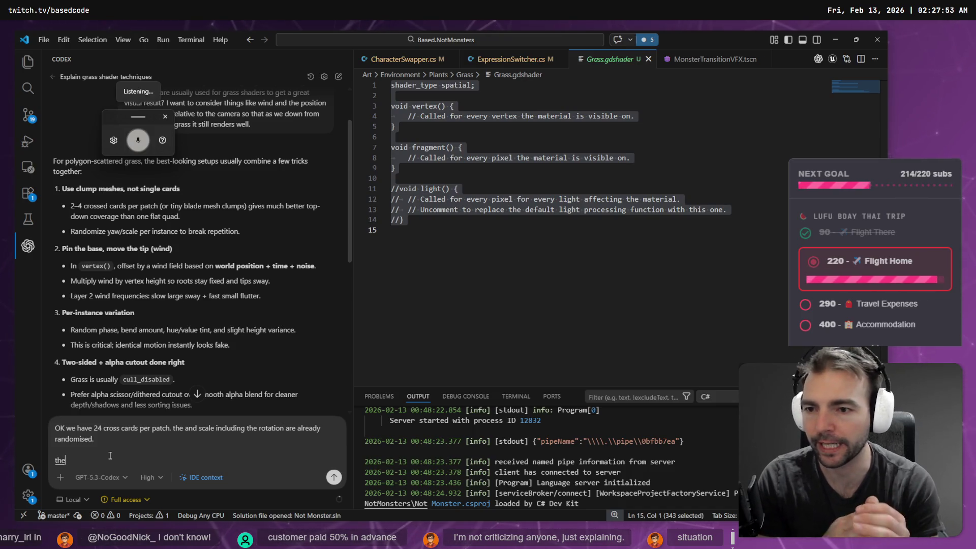
pyautogui.write('the base will touch the ground')
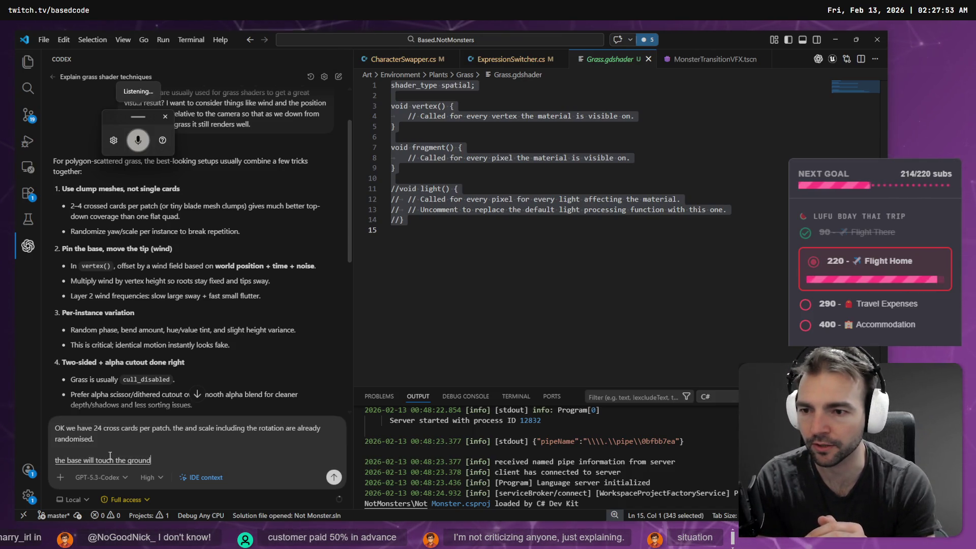
pyautogui.write(' for each instance of the mesh.')
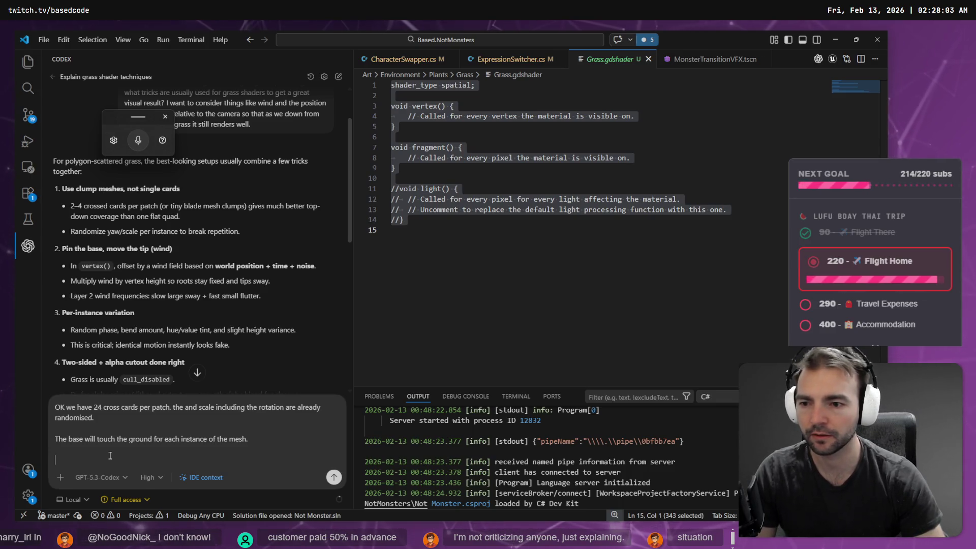
# Scroll down through Codex's reply to read all eight techniques.
pyautogui.scroll(-1, 193, 331)
pyautogui.scroll(-2, 193, 326)
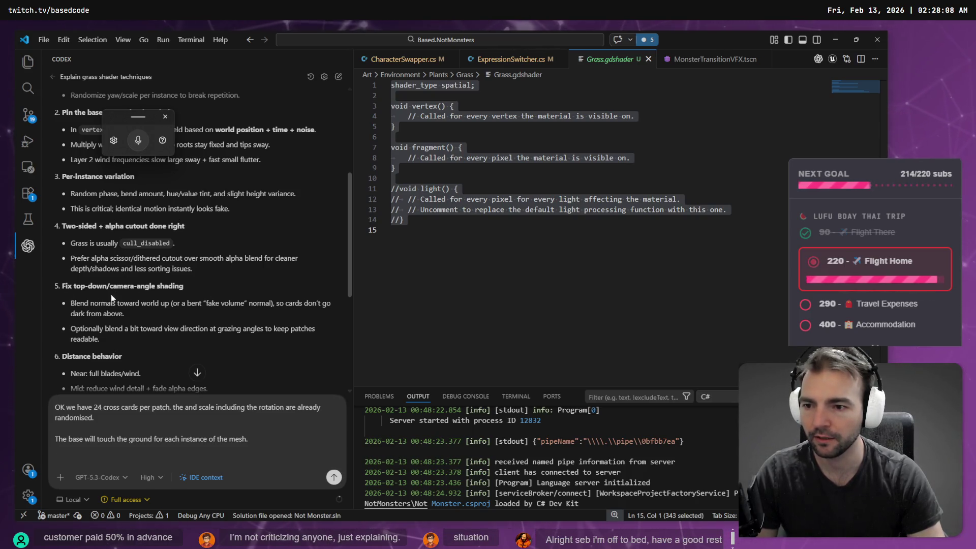
pyautogui.scroll(-1, 124, 294)
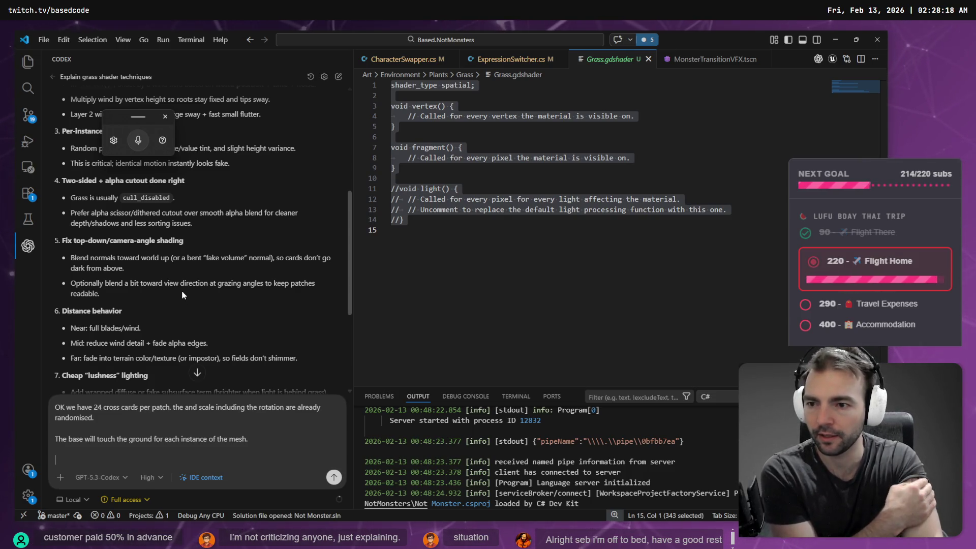
pyautogui.scroll(-2, 179, 298)
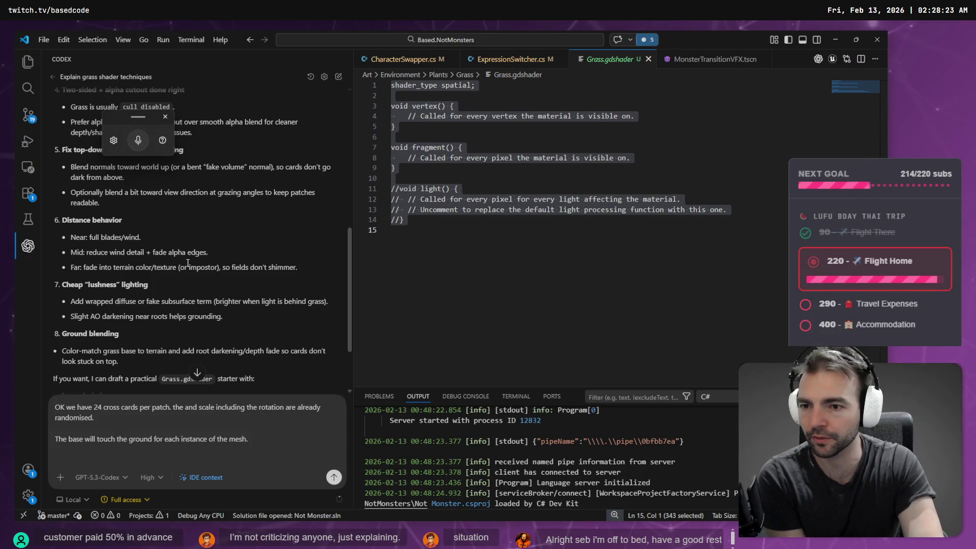
pyautogui.scroll(-1, 199, 282)
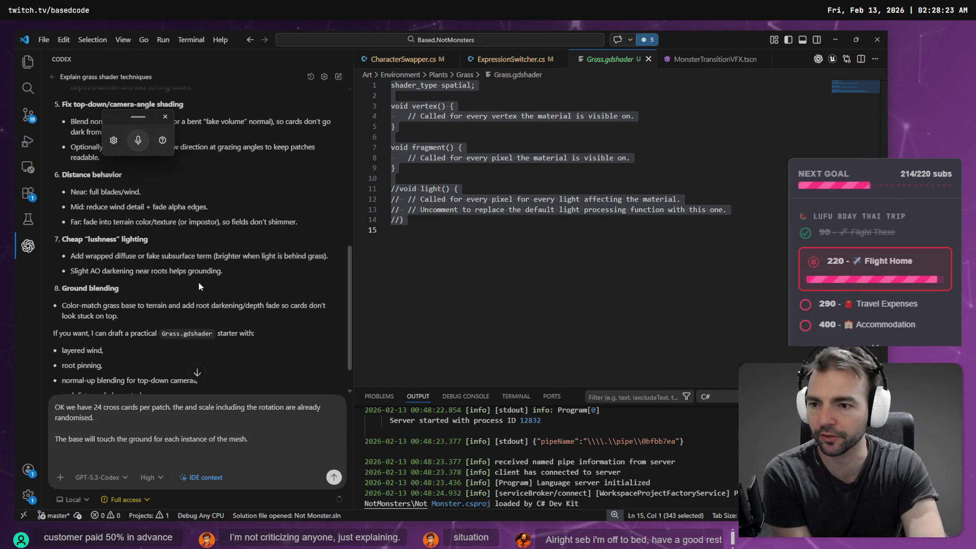
pyautogui.scroll(-1, 117, 291)
pyautogui.write("I don't think we have a way to sample the underlying ground but the included screenshot has the colour.")
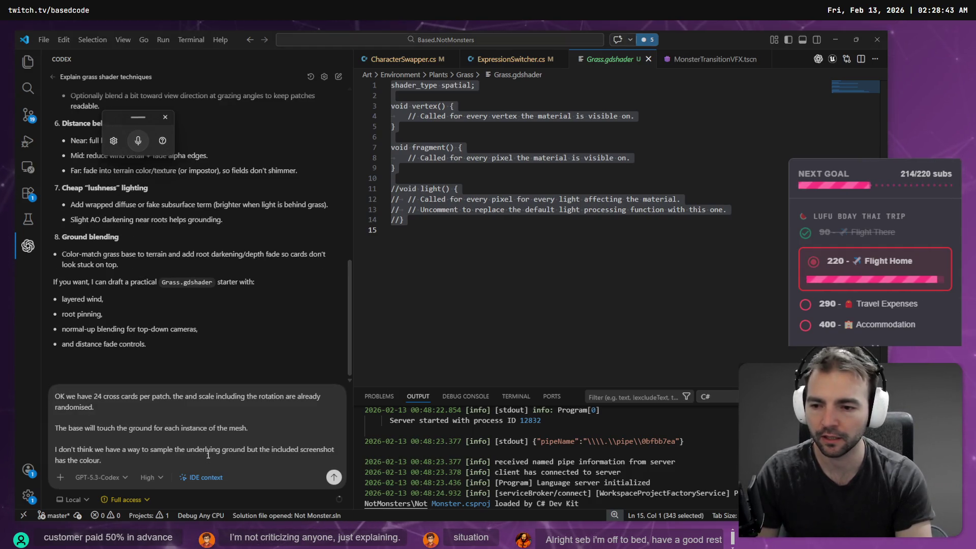
# Dictate notes on ground sampling, texture colour and alpha support, plus a question on the plan, into Codex.
pyautogui.hotkey('alt', 'Tab')
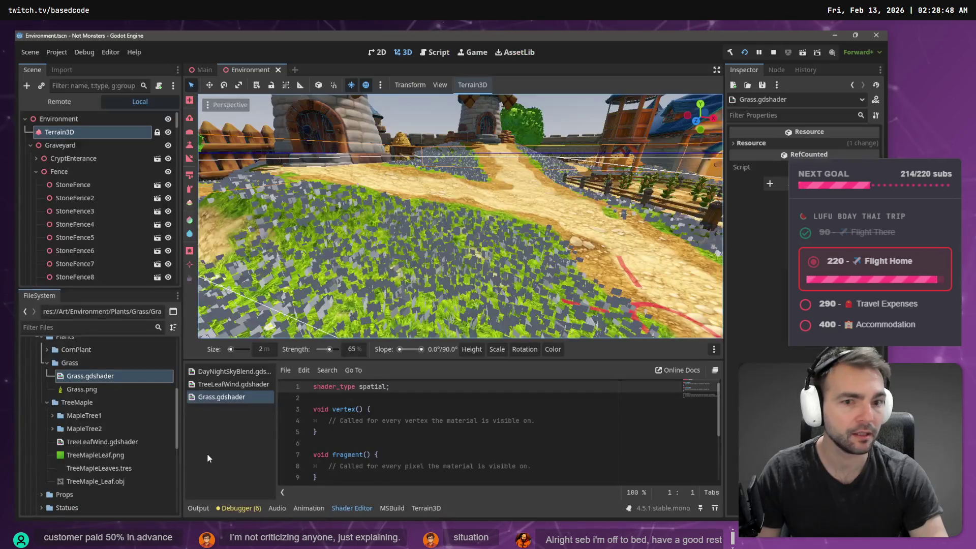
pyautogui.hotkey('alt', 'Tab')
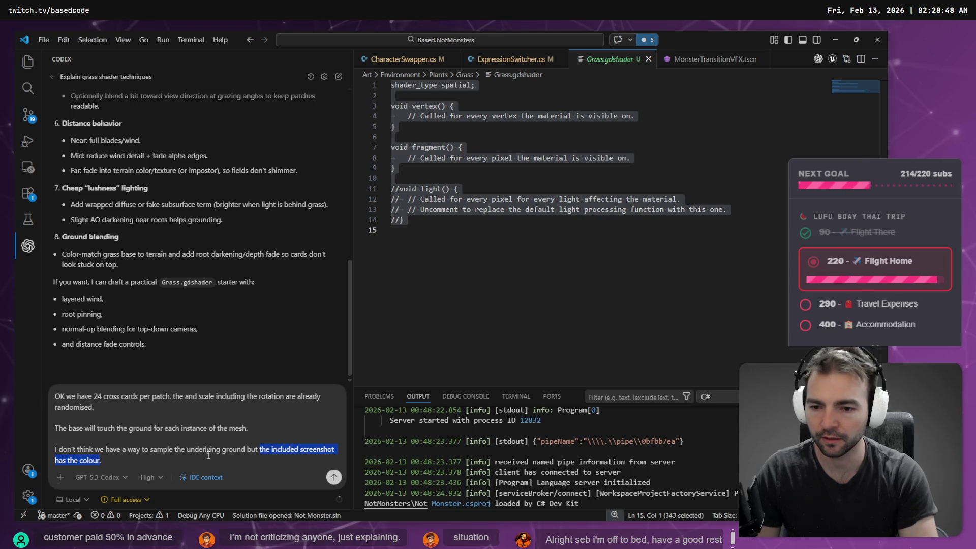
pyautogui.press('BackSpace')
pyautogui.press('super+h')
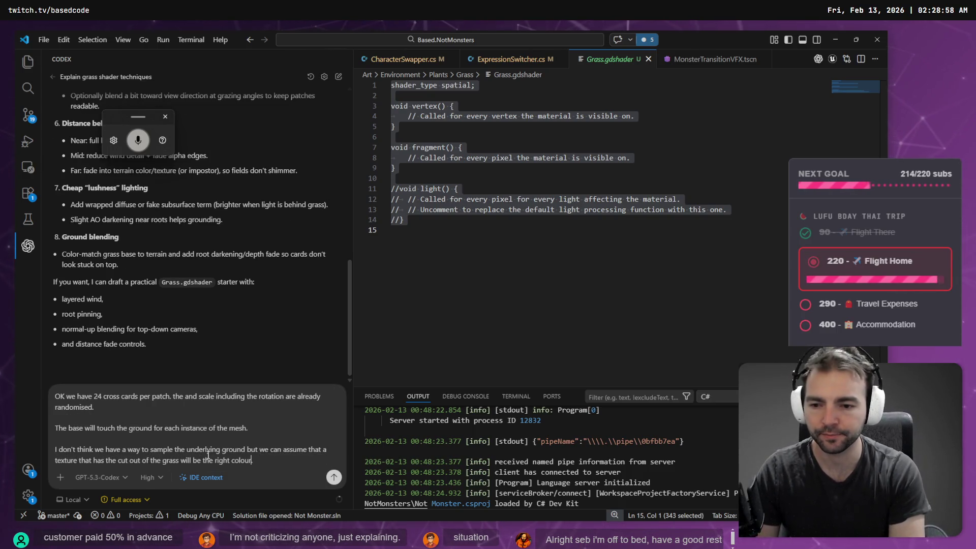
pyautogui.press('super+h')
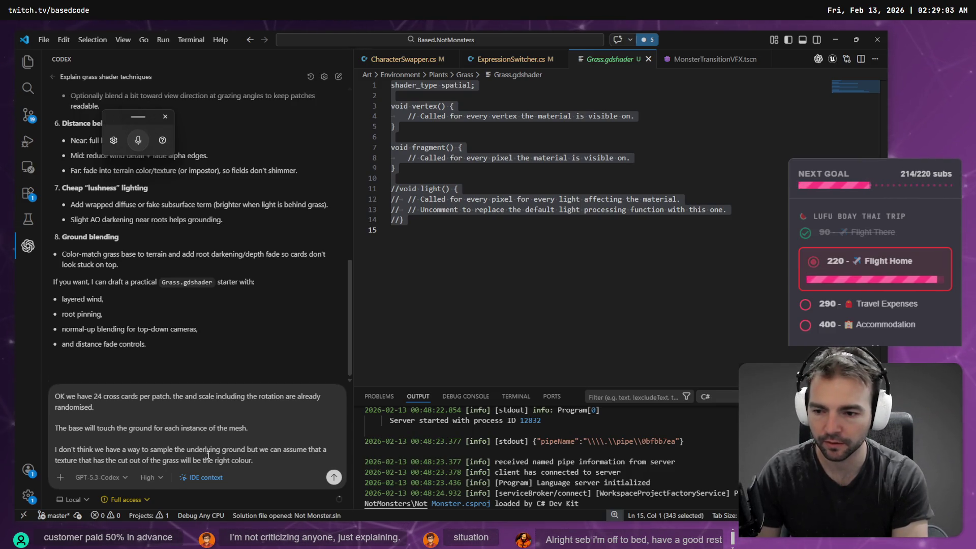
pyautogui.hotkey('shift', 'Return')
pyautogui.hotkey('shift', 'Return')
pyautogui.press('super+h')
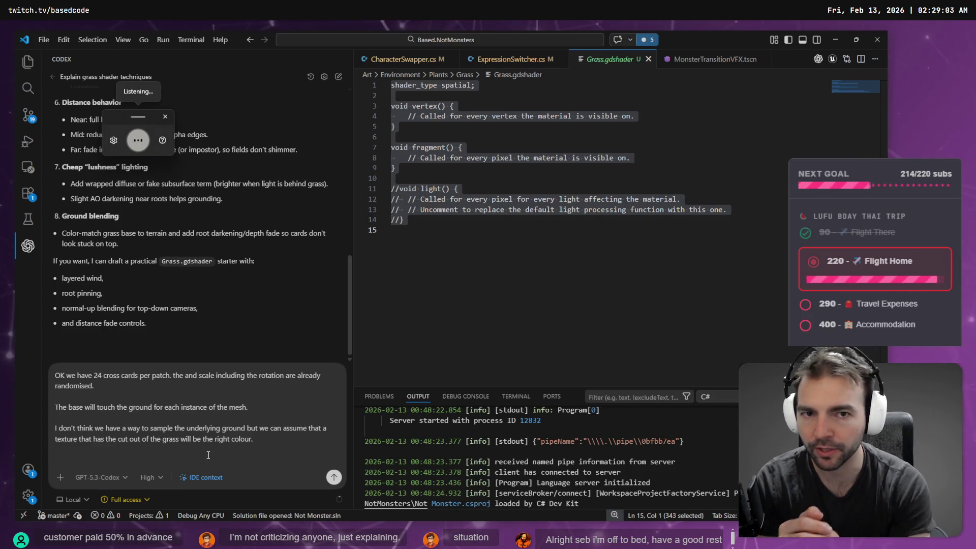
pyautogui.press('super+h')
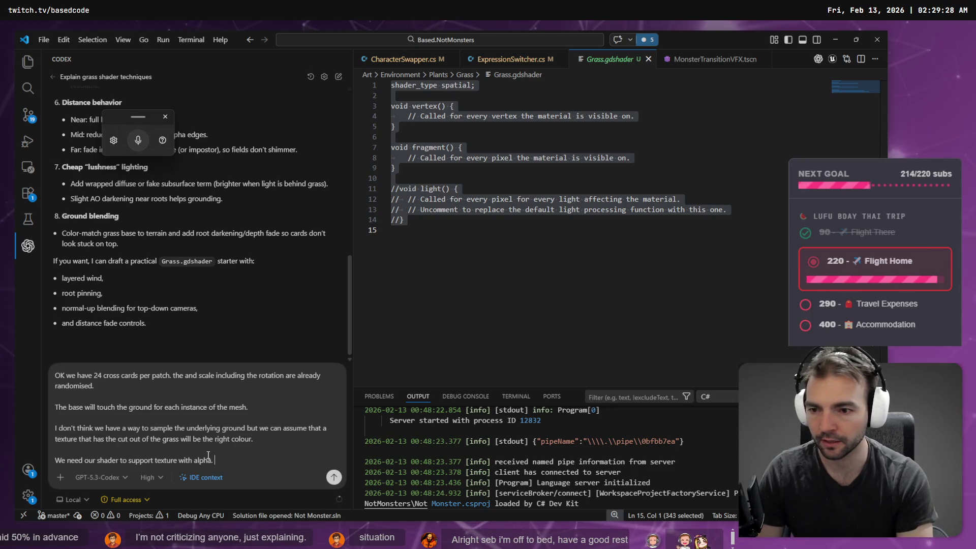
pyautogui.hotkey('shift', 'Return')
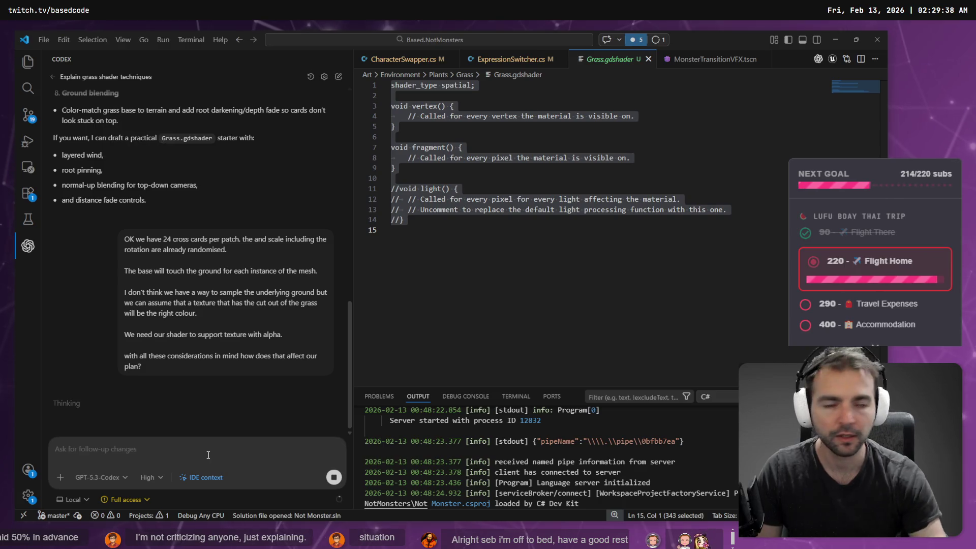
pyautogui.hotkey('alt', 'Tab')
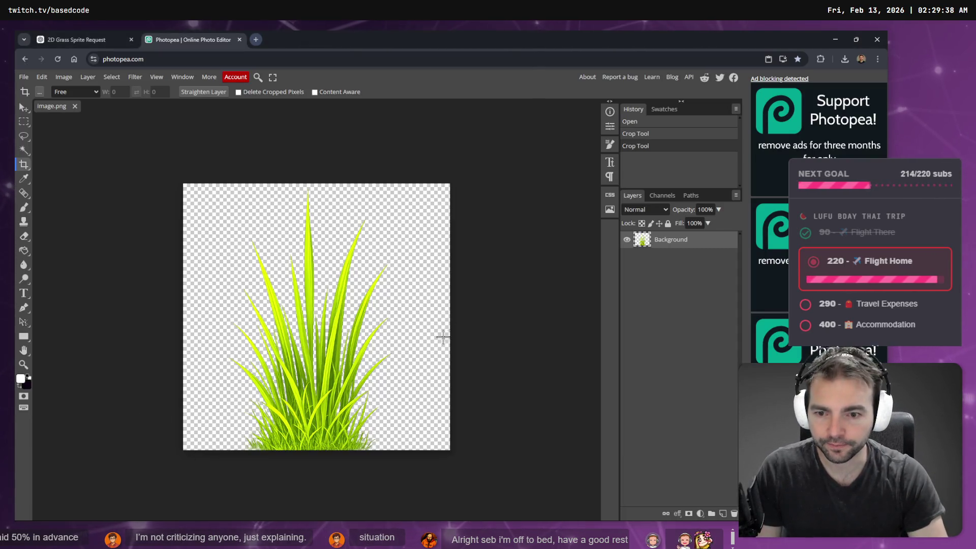
# In the 2D Grass Sprite Request chat, dictate and send a request for fewer blades spanning more horizontal space.
pyautogui.click(57, 35)
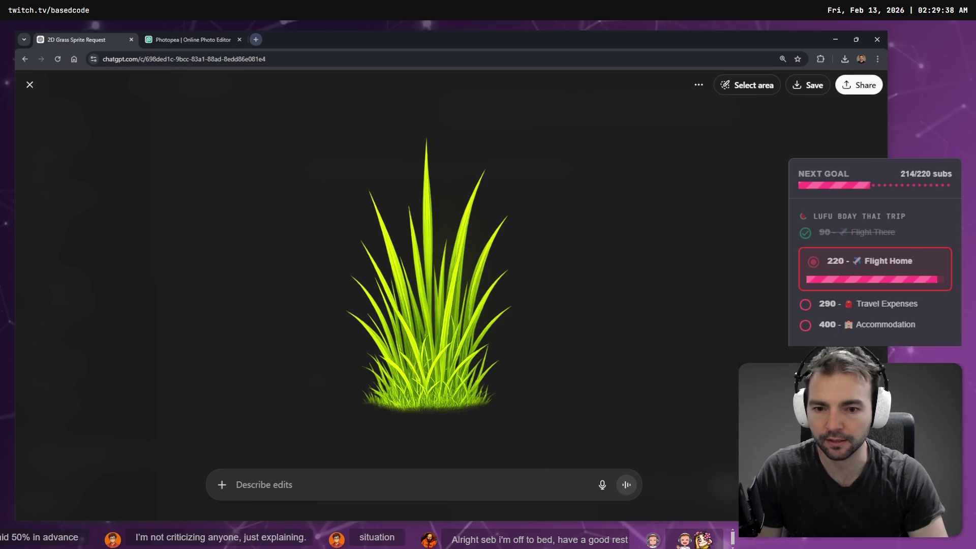
pyautogui.press('super+h')
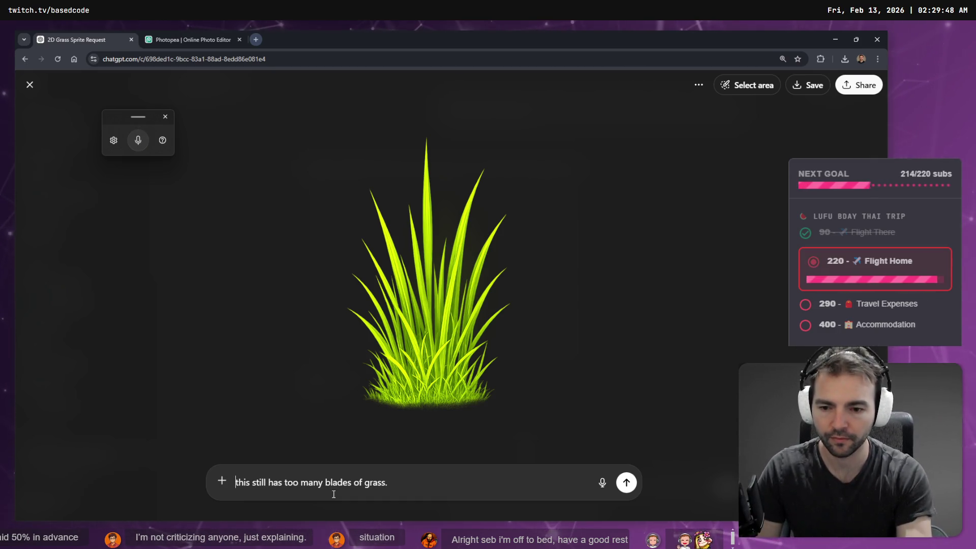
pyautogui.press('super+h')
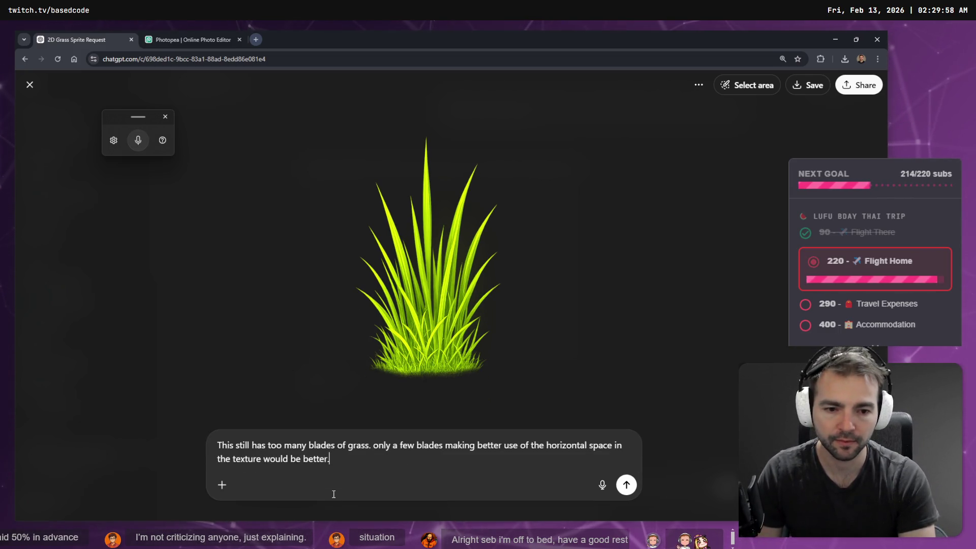
pyautogui.press('Return')
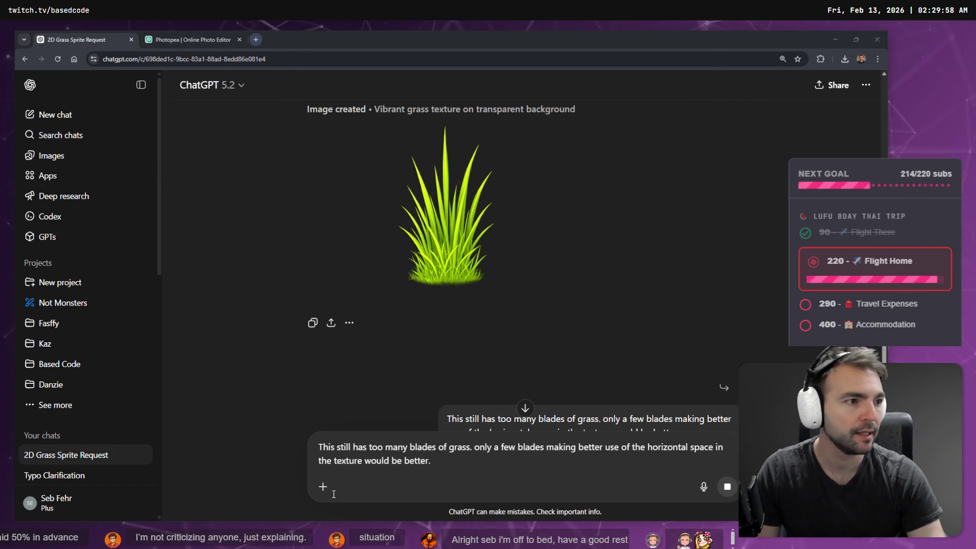
# Glance at the Grass.gdshader file in Godot, then return to the ChatGPT conversation.
pyautogui.hotkey('alt', 'Tab')
pyautogui.click(70, 378)
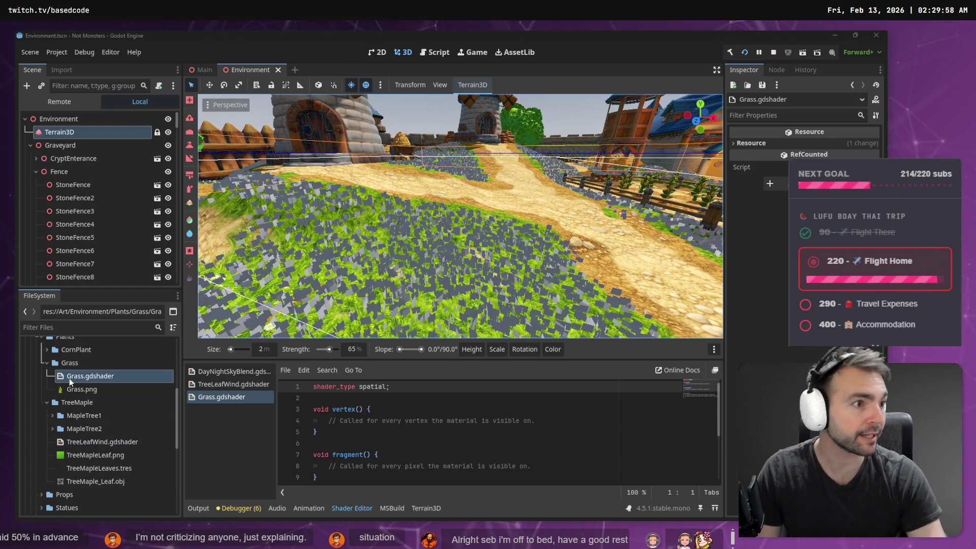
pyautogui.hotkey('alt', 'Tab')
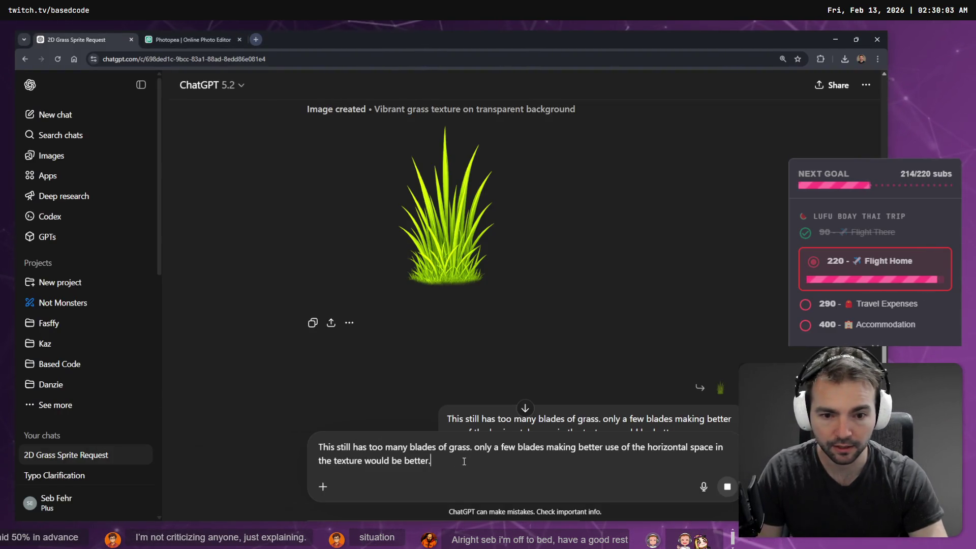
# Let the simpler grass image start generating, check the Photopea tab, and switch back to VS Code.
pyautogui.click(186, 40)
pyautogui.click(106, 41)
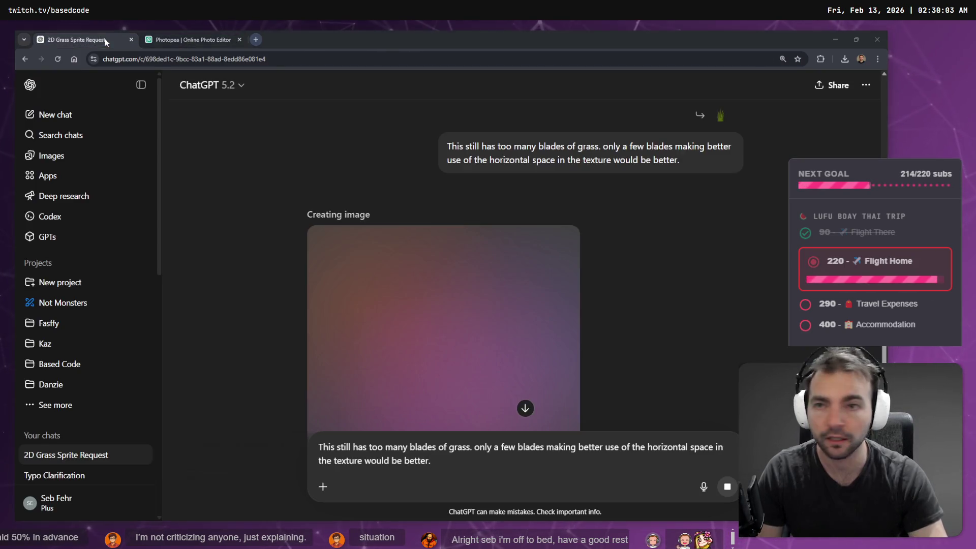
pyautogui.hotkey('alt', 'Tab')
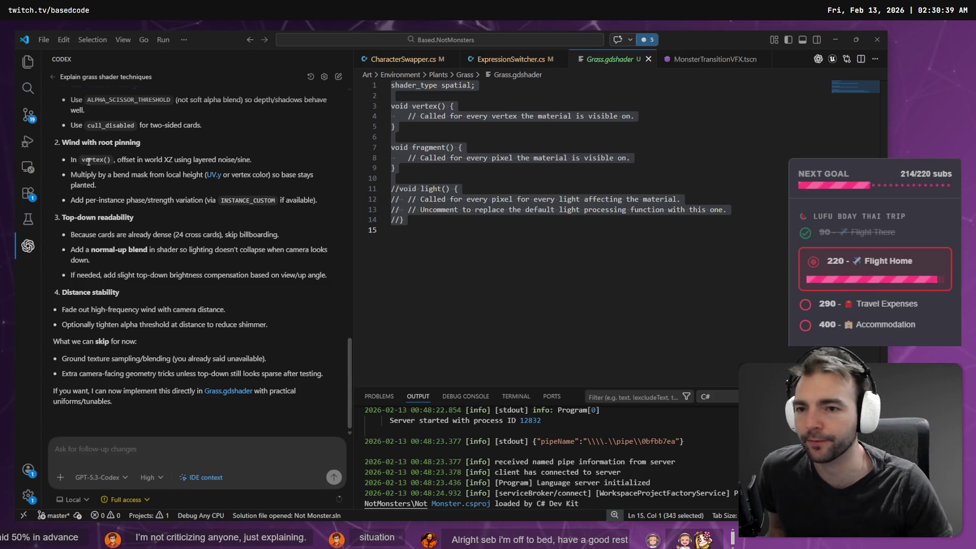
pyautogui.scroll(6, 142, 184)
pyautogui.scroll(-3, 142, 184)
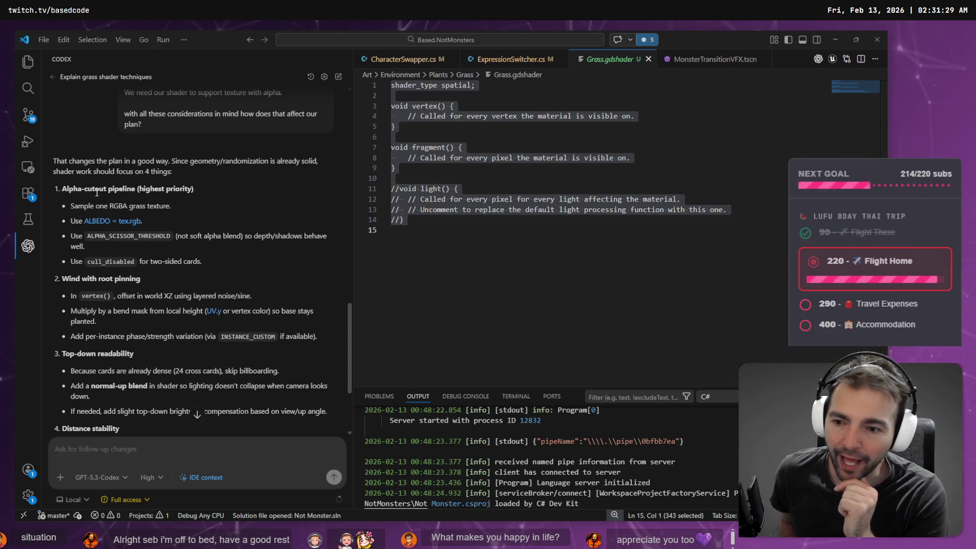
pyautogui.scroll(-3, 166, 319)
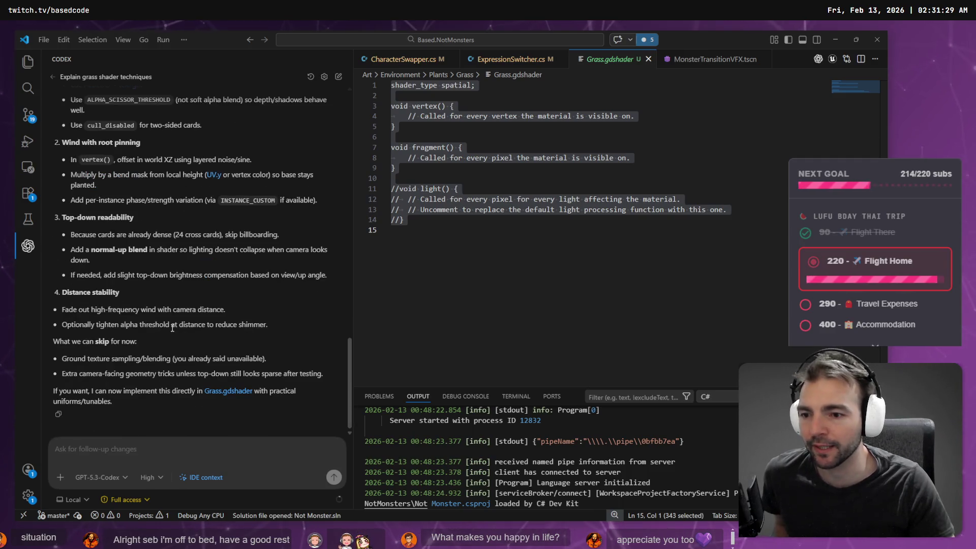
pyautogui.click(100, 449)
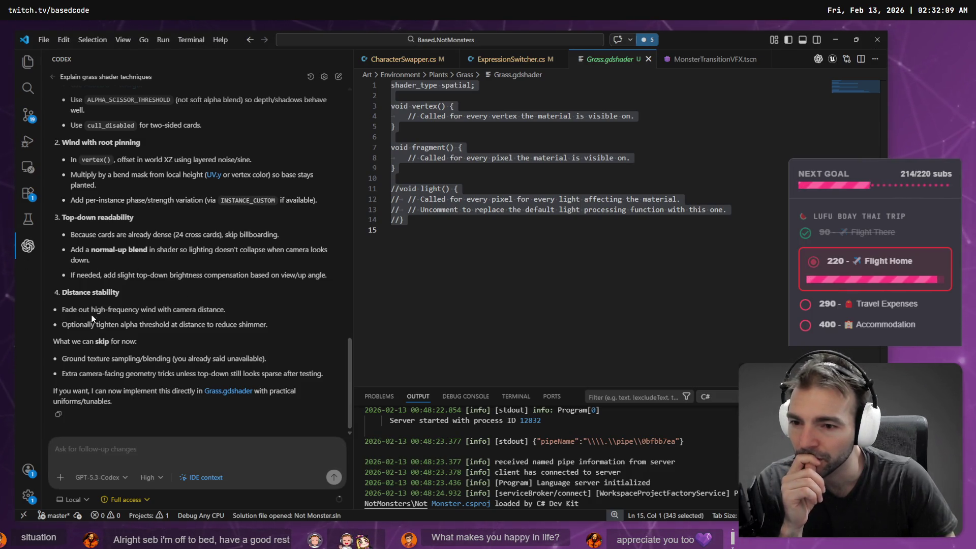
pyautogui.moveTo(118, 325); pyautogui.dragTo(175, 325)
pyautogui.moveTo(246, 310); pyautogui.dragTo(124, 308)
pyautogui.scroll(5, 233, 300)
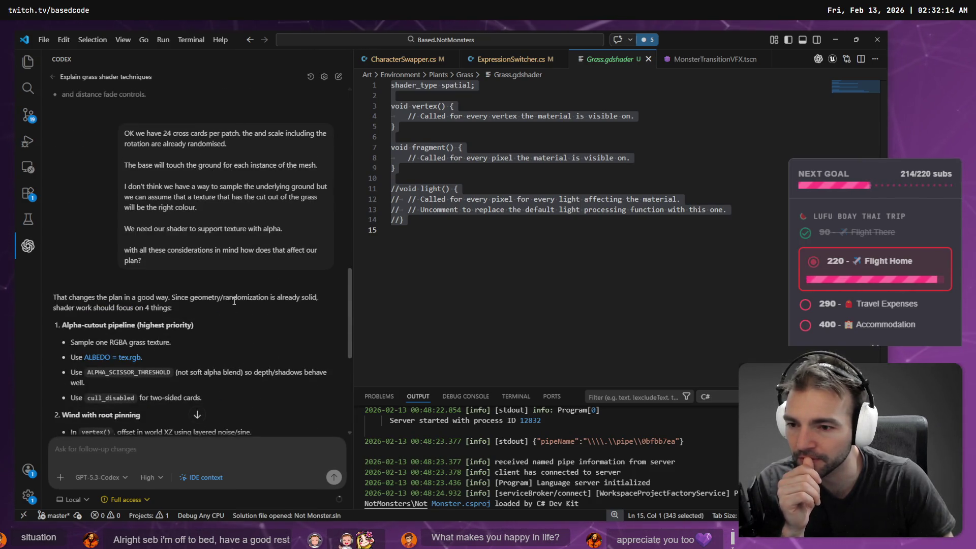
pyautogui.scroll(-5, 234, 300)
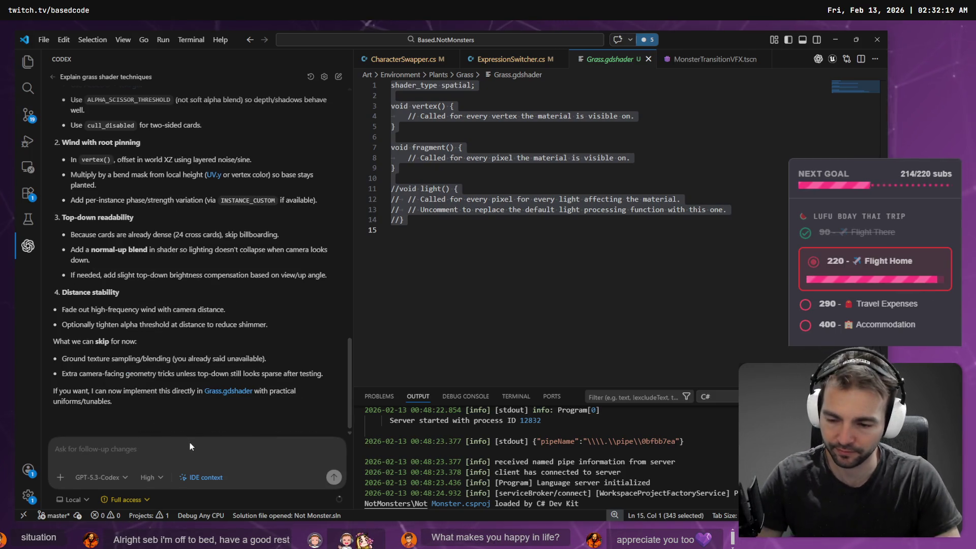
# Dictate a follow-up asking Codex to go ahead and implement the grass shader with this plan.
pyautogui.click(182, 453)
pyautogui.press('super+h')
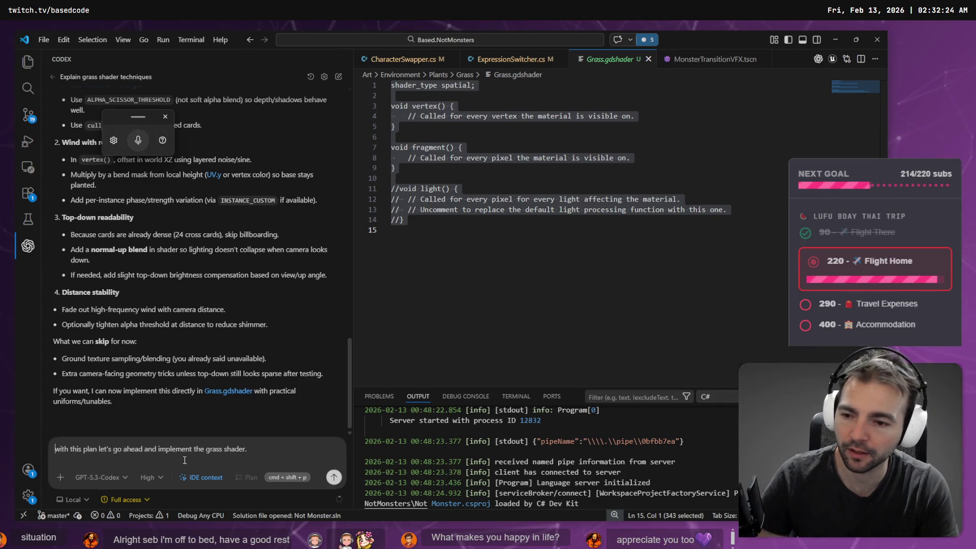
pyautogui.press('Return')
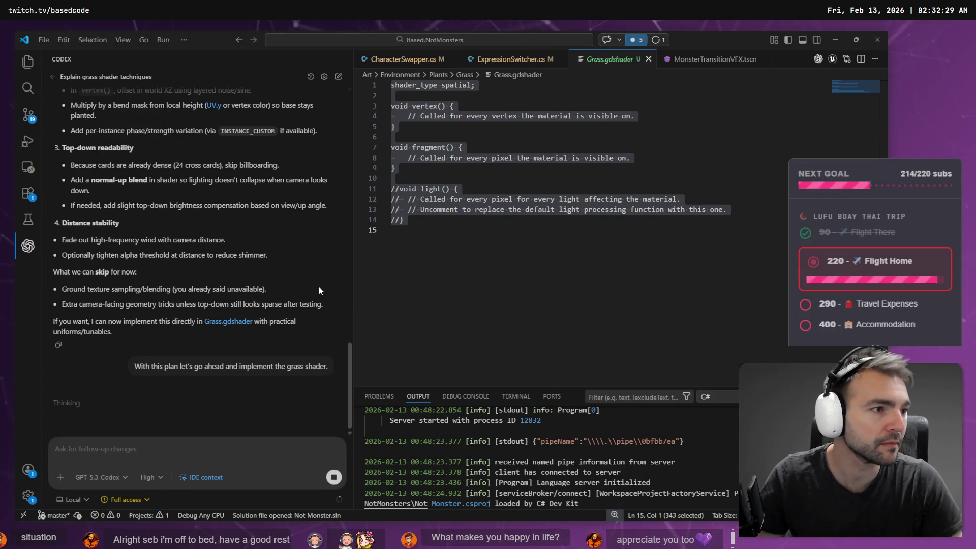
# Copy the generated grass image from the ChatGPT chat, then bring Godot back to the front.
pyautogui.hotkey('alt', 'Tab')
pyautogui.scroll(-3, 432, 203)
pyautogui.click(543, 252)
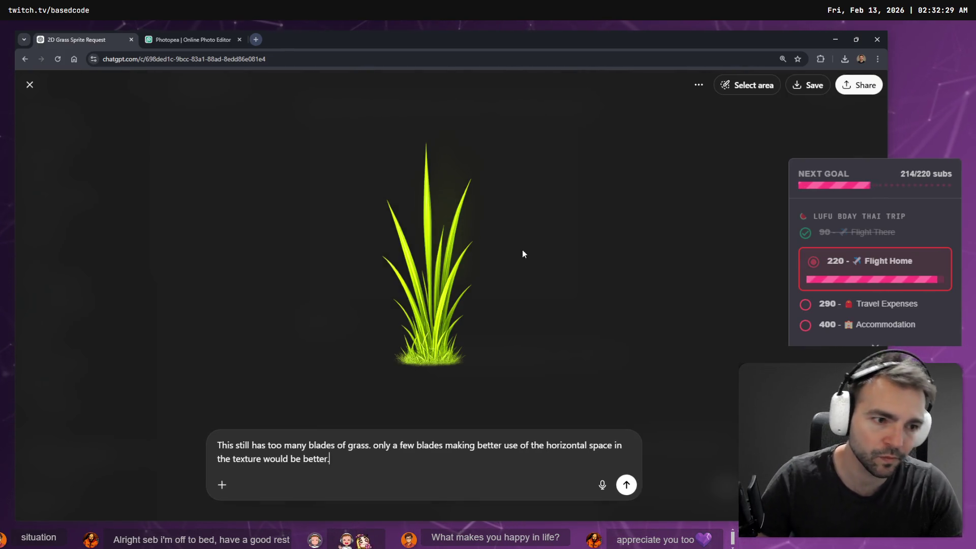
pyautogui.rightClick(524, 254)
pyautogui.click(565, 283)
pyautogui.hotkey('alt', 'Tab')
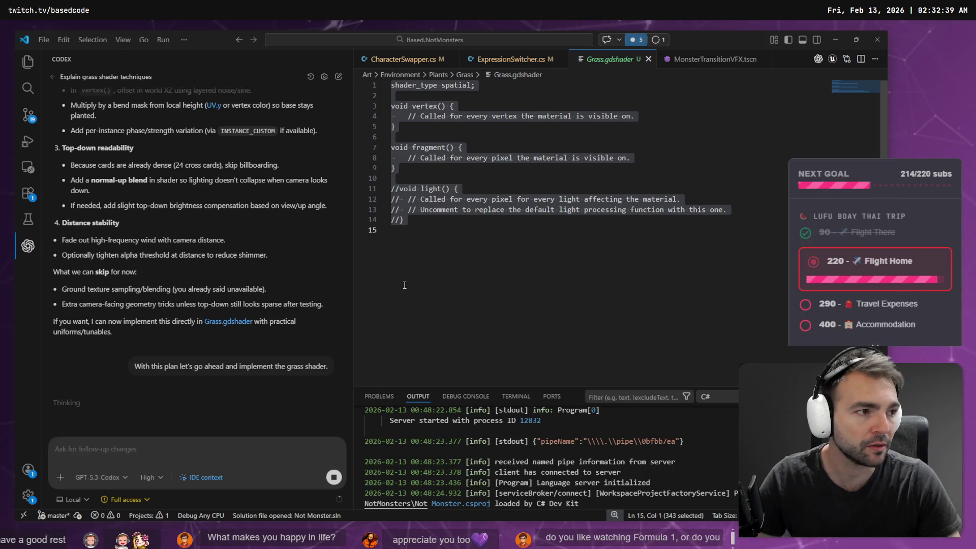
pyautogui.hotkey('alt', 'Tab')
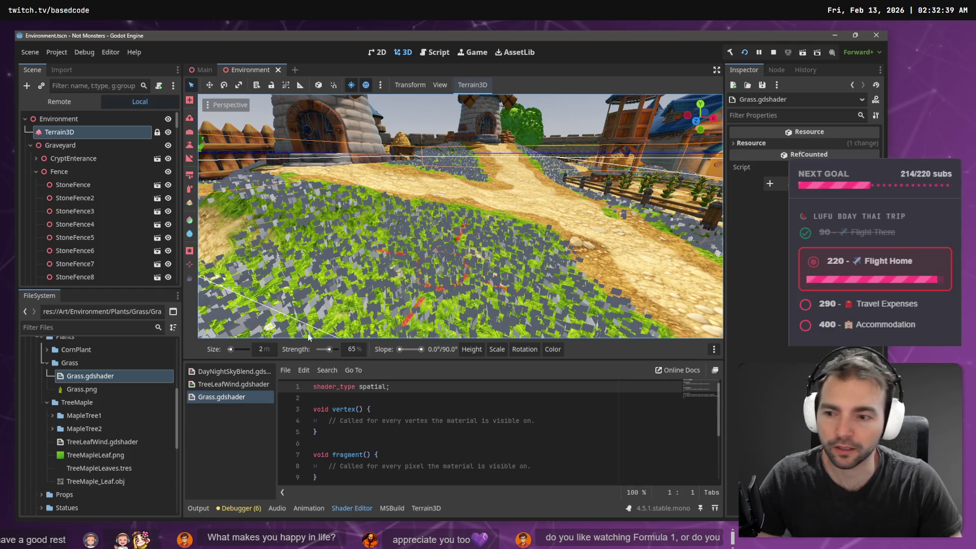
pyautogui.doubleClick(84, 377)
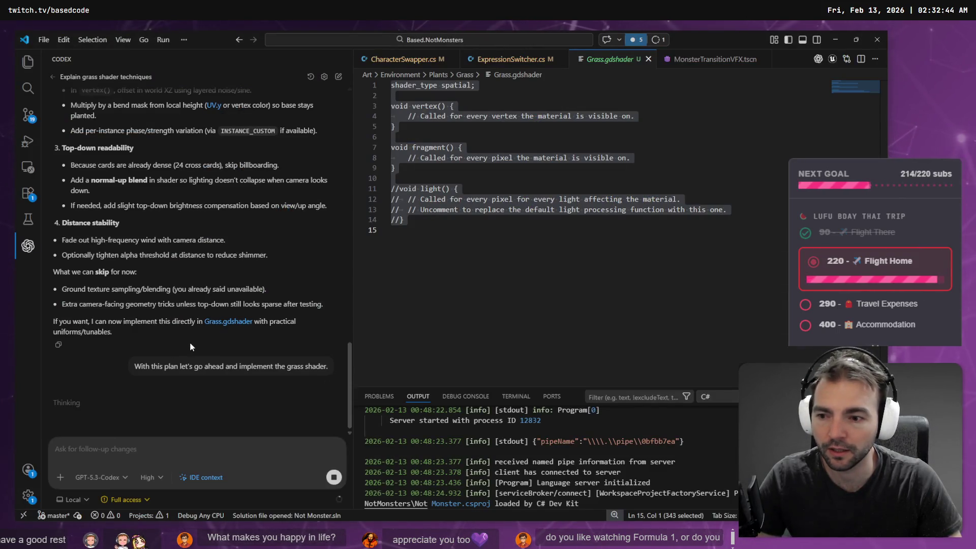
pyautogui.hotkey('alt', 'Tab')
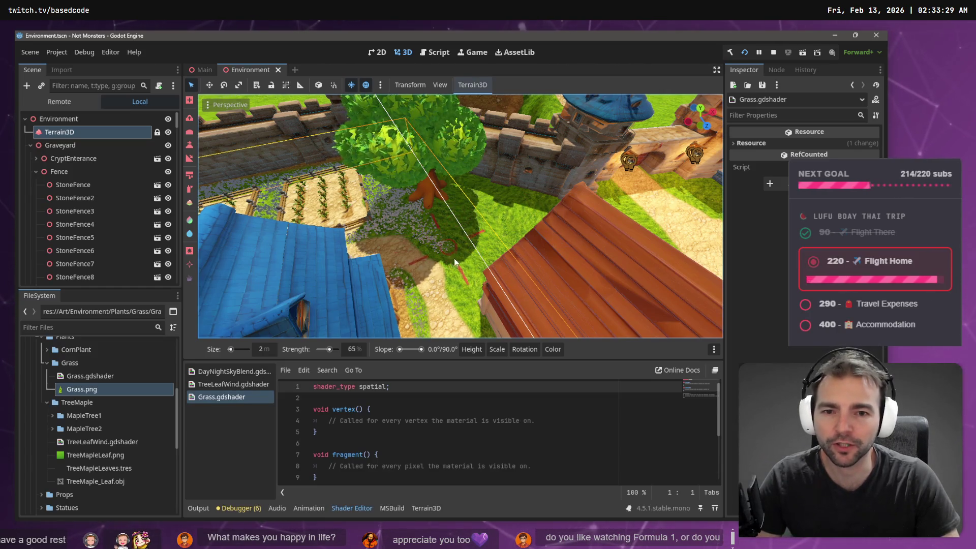
pyautogui.press('w')
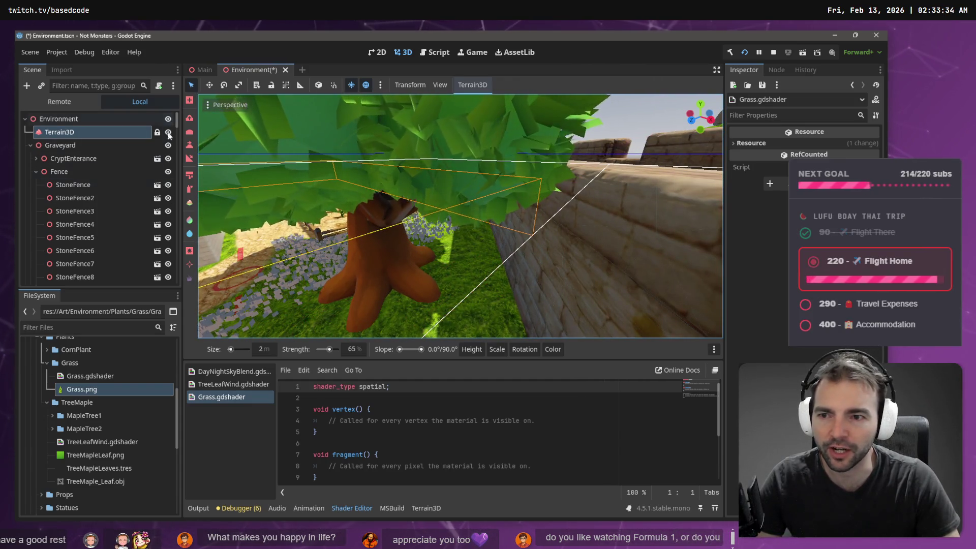
# Select the Terrain3D node and brush grass meshes from the tree toward the stone wall.
pyautogui.click(90, 120)
pyautogui.click(86, 130)
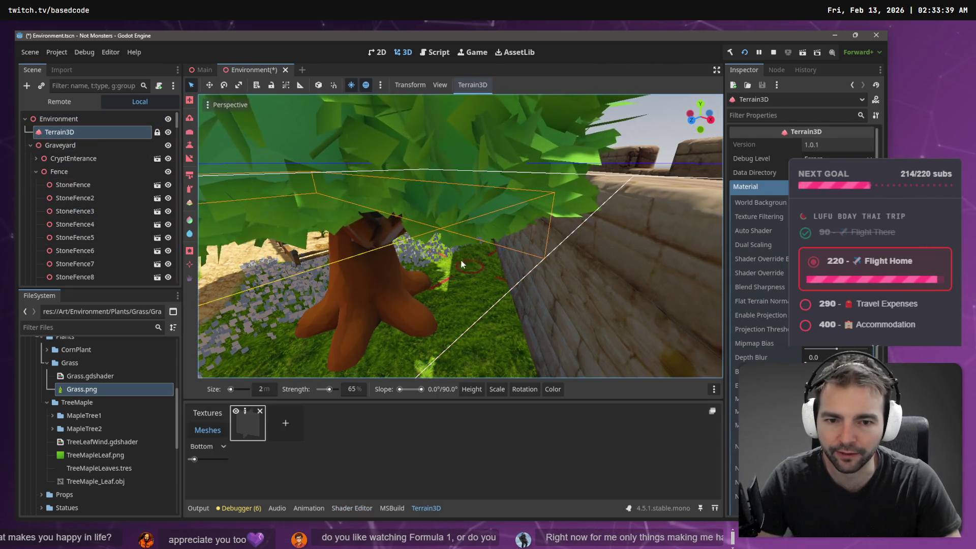
pyautogui.moveTo(444, 294)
pyautogui.mouseDown()
pyautogui.moveTo(440, 303)
pyautogui.moveTo(468, 243)
pyautogui.moveTo(497, 348)
pyautogui.moveTo(461, 294)
pyautogui.moveTo(476, 264)
pyautogui.mouseUp()
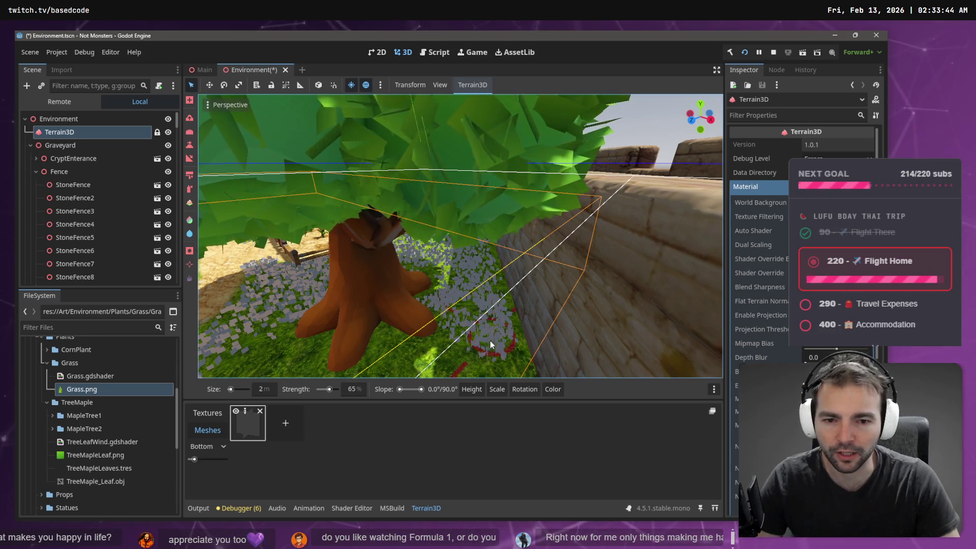
pyautogui.scroll(1, 463, 302)
pyautogui.scroll(-4, 460, 237)
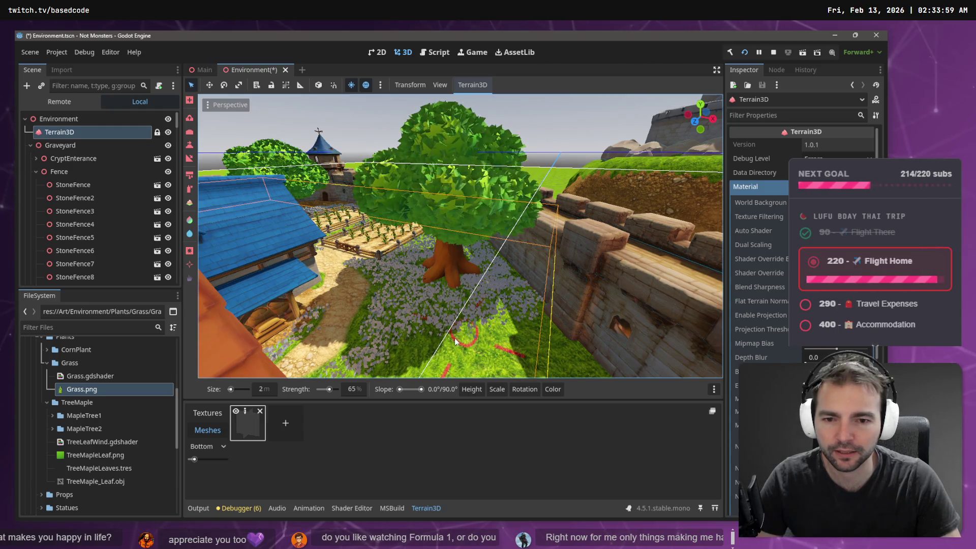
pyautogui.rightClick(449, 304)
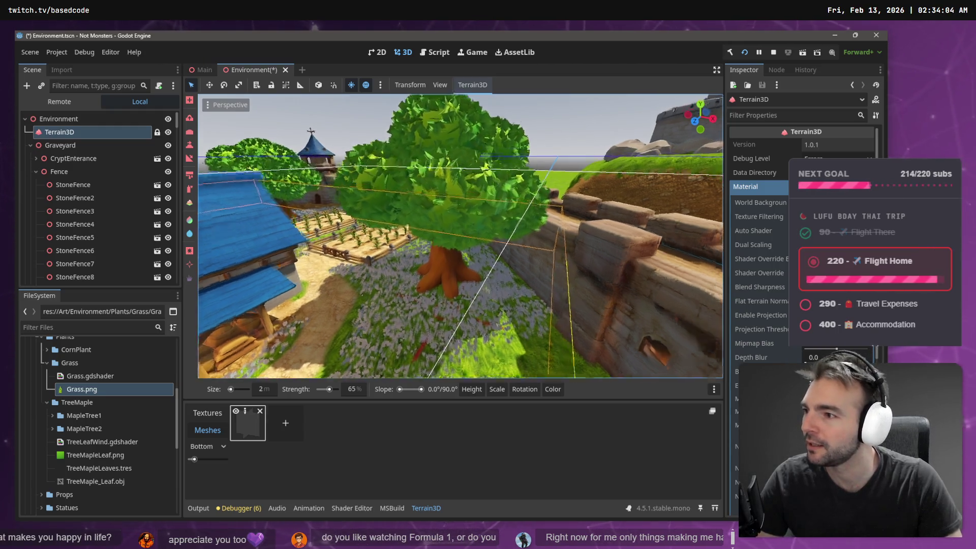
# Paint grass on the lawns around the tree, below the tower and below the tree.
pyautogui.press('w')
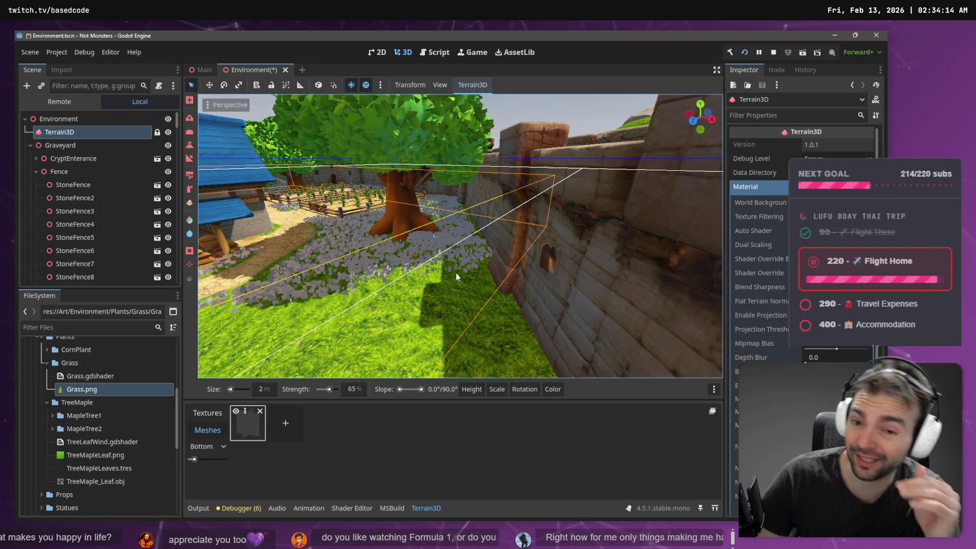
pyautogui.moveTo(374, 303); pyautogui.dragTo(347, 264)
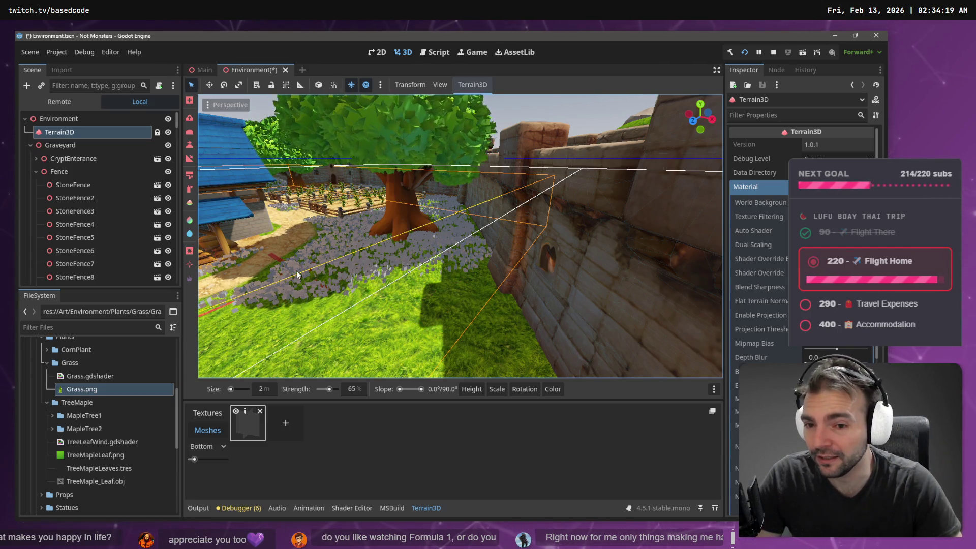
pyautogui.moveTo(482, 275)
pyautogui.mouseDown()
pyautogui.moveTo(371, 305)
pyautogui.moveTo(228, 310)
pyautogui.moveTo(248, 311)
pyautogui.moveTo(285, 275)
pyautogui.moveTo(326, 255)
pyautogui.moveTo(459, 236)
pyautogui.mouseUp()
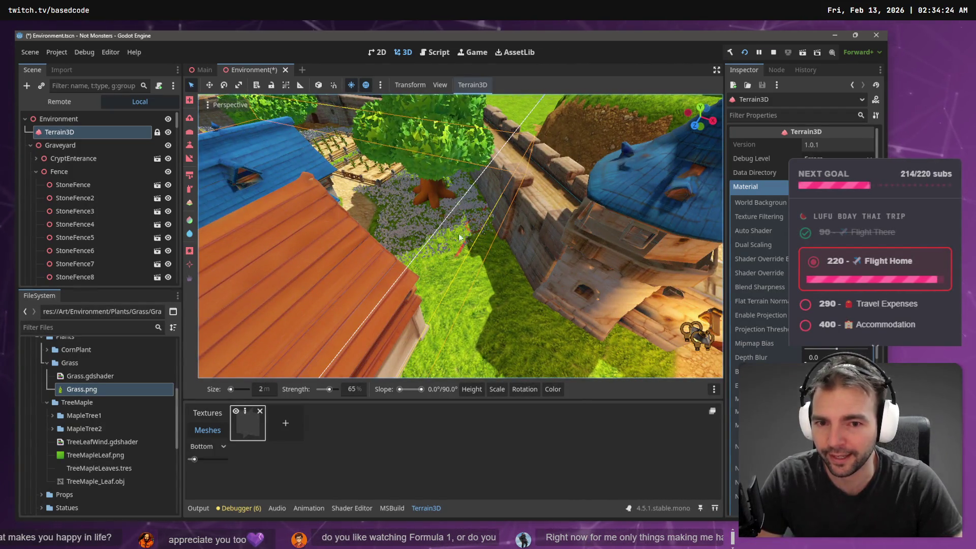
pyautogui.moveTo(398, 262); pyautogui.dragTo(499, 232)
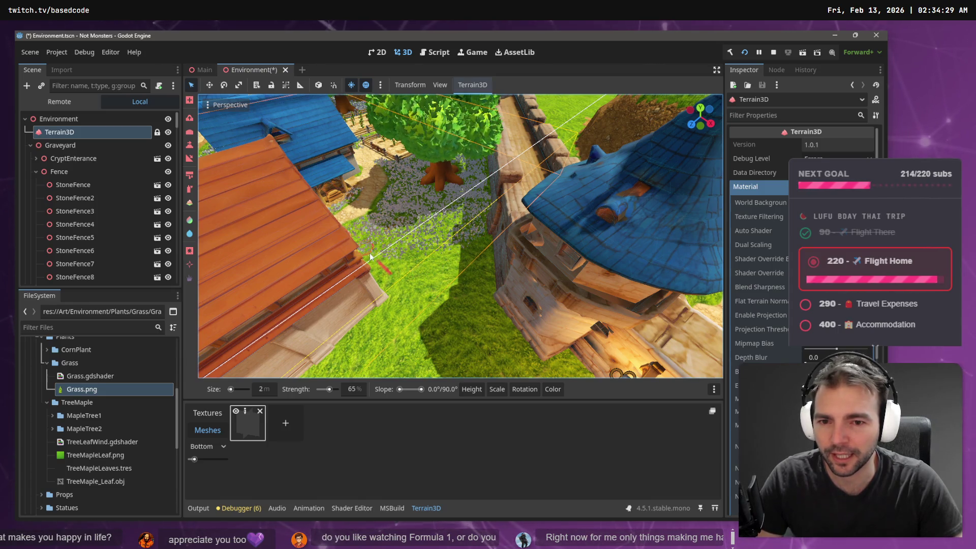
pyautogui.moveTo(388, 282); pyautogui.dragTo(389, 268)
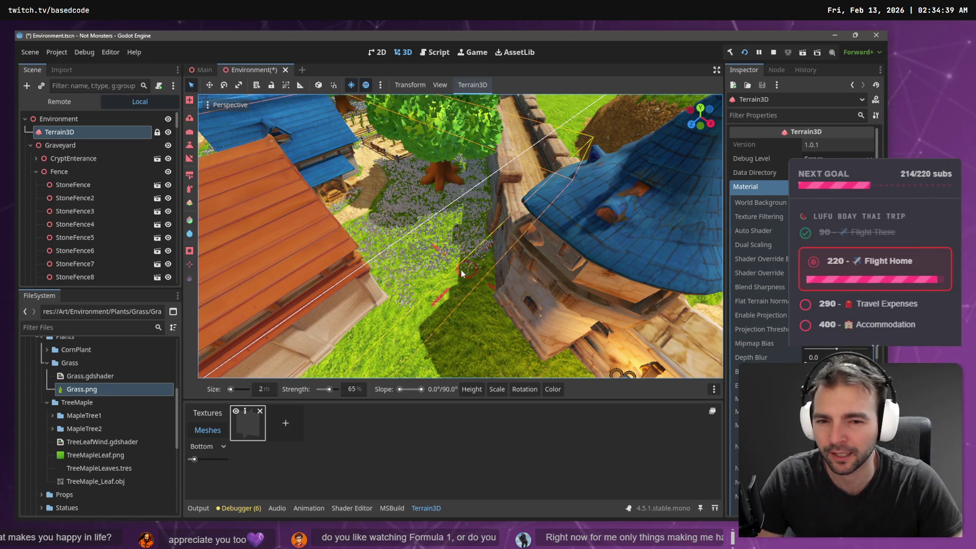
pyautogui.moveTo(392, 307)
pyautogui.mouseDown()
pyautogui.moveTo(462, 285)
pyautogui.moveTo(489, 258)
pyautogui.moveTo(490, 275)
pyautogui.mouseUp()
# Paint grass on the left lawn area at ground level near the red-roofed house.
pyautogui.scroll(1, 489, 275)
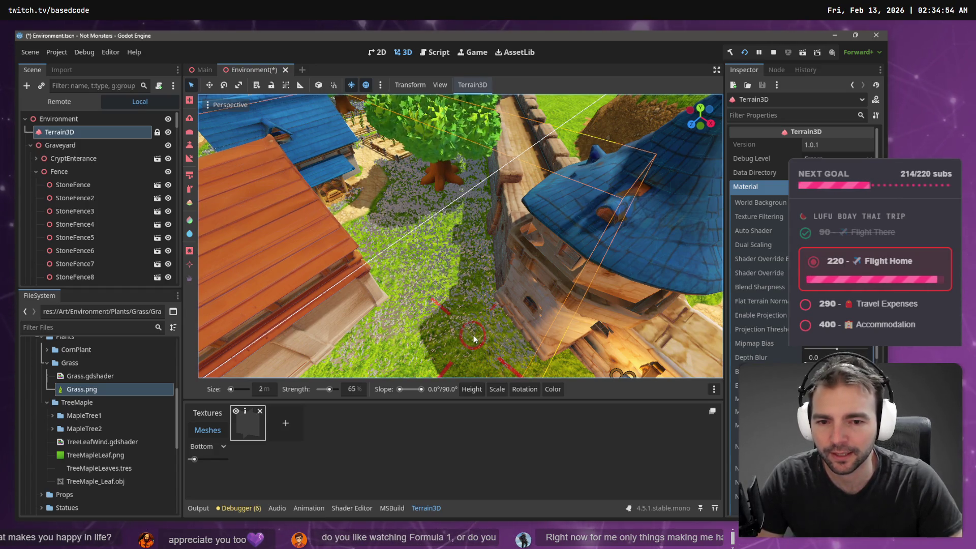
pyautogui.moveTo(433, 299)
pyautogui.mouseDown()
pyautogui.moveTo(468, 285)
pyautogui.moveTo(494, 304)
pyautogui.moveTo(517, 304)
pyautogui.moveTo(508, 318)
pyautogui.mouseUp()
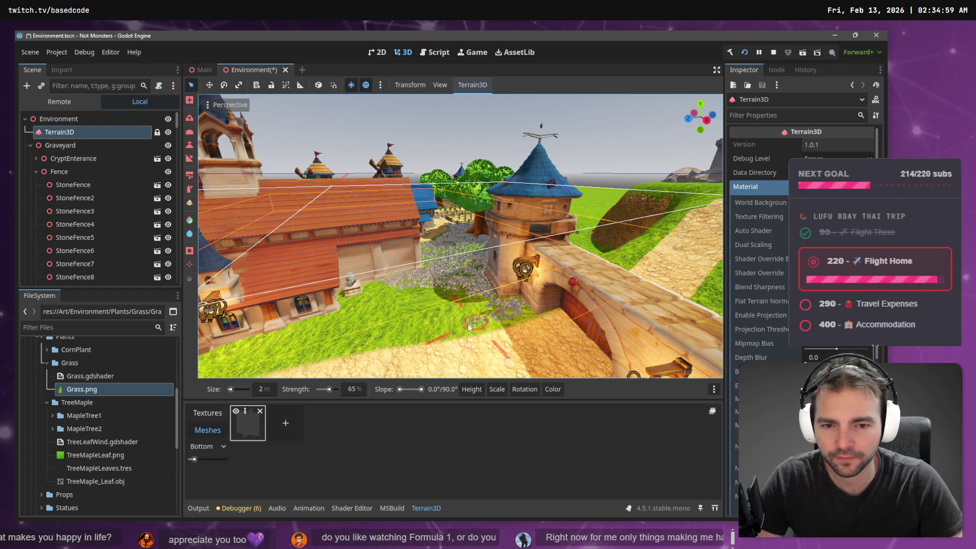
pyautogui.moveTo(396, 328)
pyautogui.mouseDown()
pyautogui.moveTo(368, 323)
pyautogui.moveTo(389, 294)
pyautogui.moveTo(399, 313)
pyautogui.moveTo(409, 305)
pyautogui.moveTo(412, 286)
pyautogui.mouseUp()
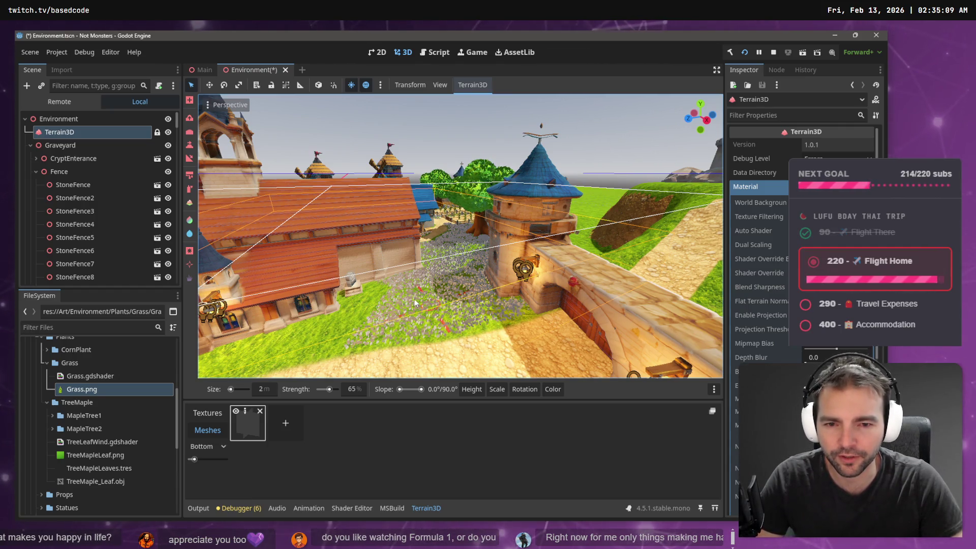
pyautogui.press('a')
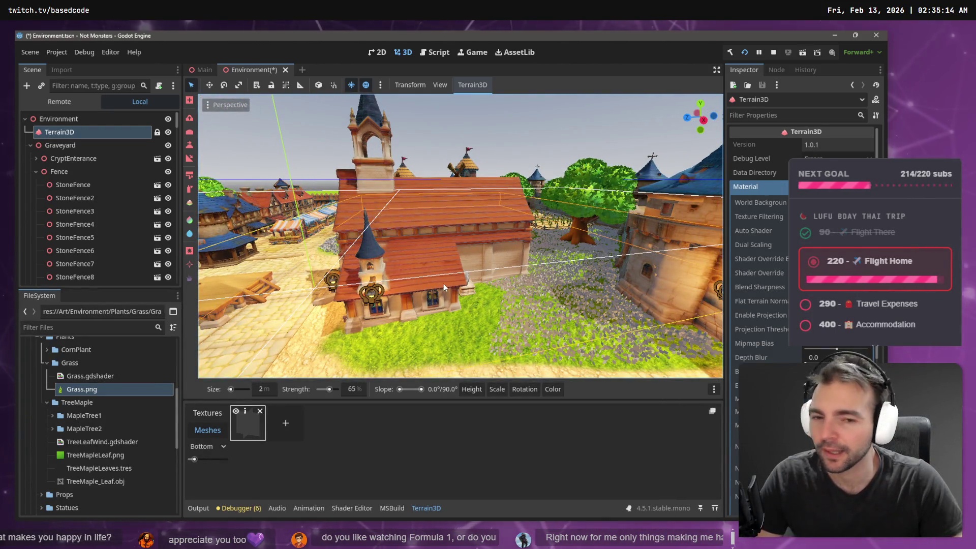
# Paint grass on the lawn beside the red-roofed house and a streak across the field.
pyautogui.press('w')
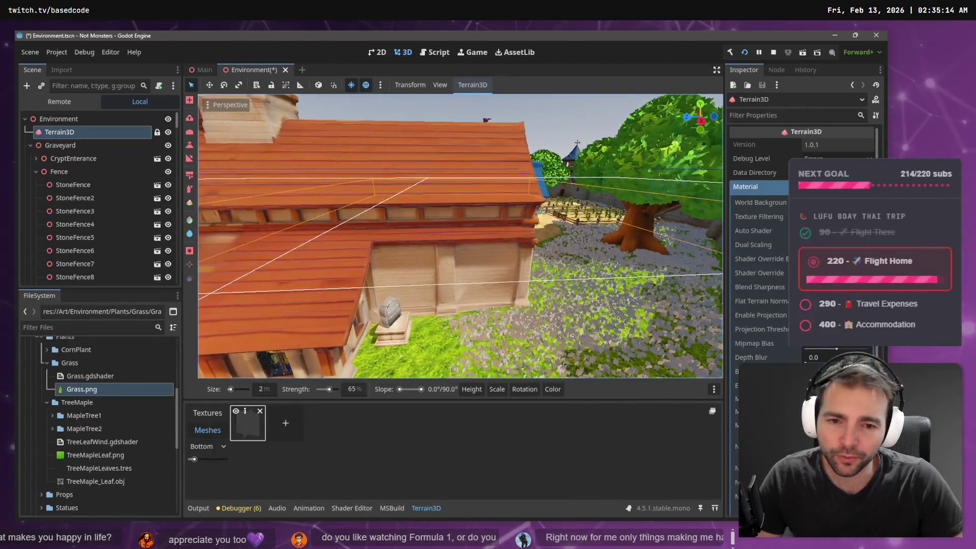
pyautogui.press('s')
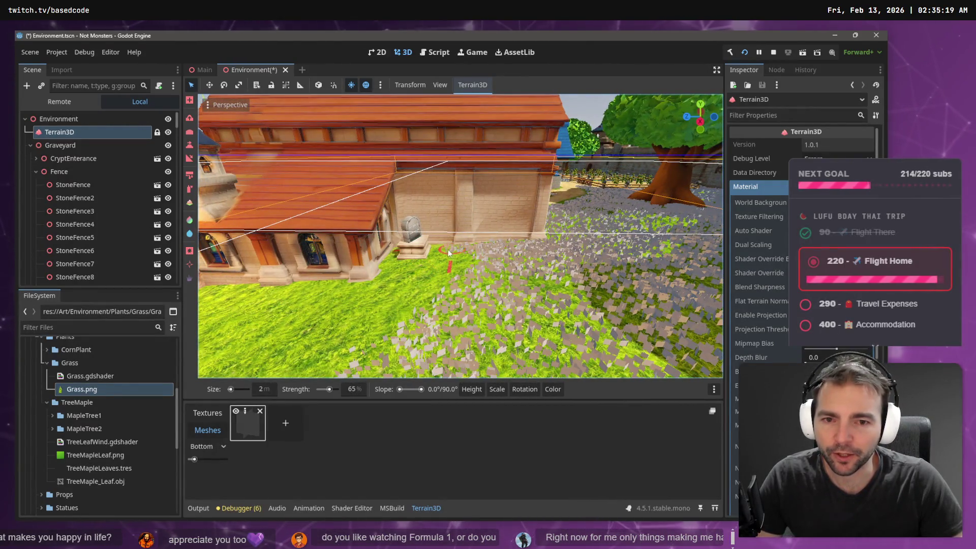
pyautogui.moveTo(424, 285)
pyautogui.mouseDown()
pyautogui.moveTo(398, 270)
pyautogui.moveTo(378, 298)
pyautogui.moveTo(317, 300)
pyautogui.moveTo(406, 291)
pyautogui.moveTo(348, 331)
pyautogui.moveTo(565, 283)
pyautogui.mouseUp()
pyautogui.moveTo(637, 289); pyautogui.dragTo(508, 285)
pyautogui.moveTo(620, 294); pyautogui.dragTo(584, 299)
pyautogui.moveTo(431, 327)
pyautogui.mouseDown()
pyautogui.moveTo(348, 347)
pyautogui.moveTo(321, 336)
pyautogui.moveTo(366, 316)
pyautogui.moveTo(515, 295)
pyautogui.mouseUp()
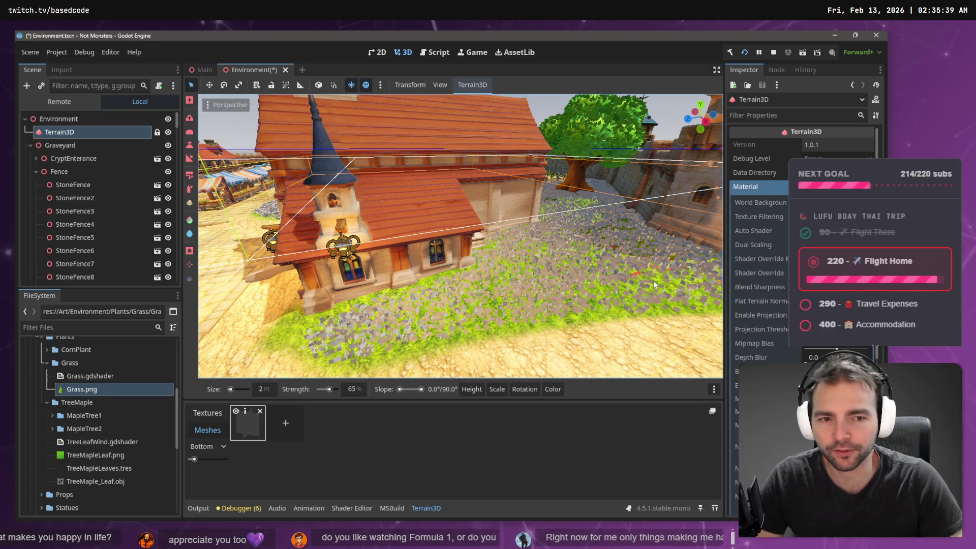
# Paint grass along the grass strip near the church.
pyautogui.rightClick(694, 288)
pyautogui.press('s')
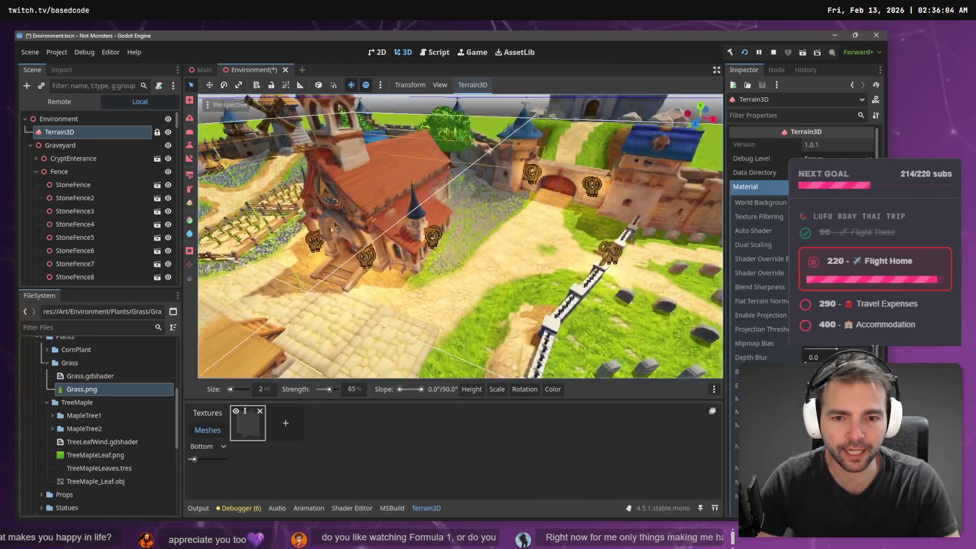
pyautogui.moveTo(457, 243)
pyautogui.mouseDown()
pyautogui.moveTo(500, 226)
pyautogui.moveTo(437, 239)
pyautogui.moveTo(517, 193)
pyautogui.mouseUp()
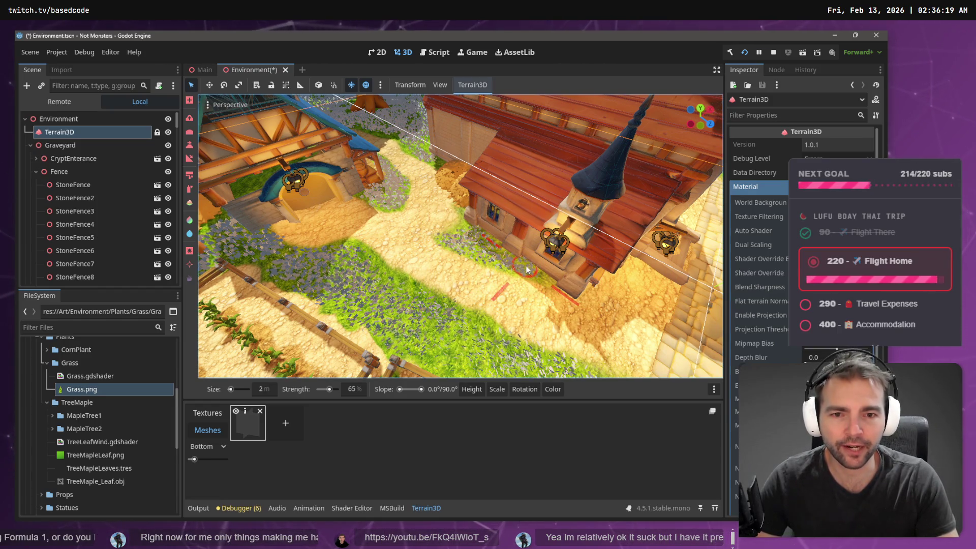
pyautogui.rightClick(462, 228)
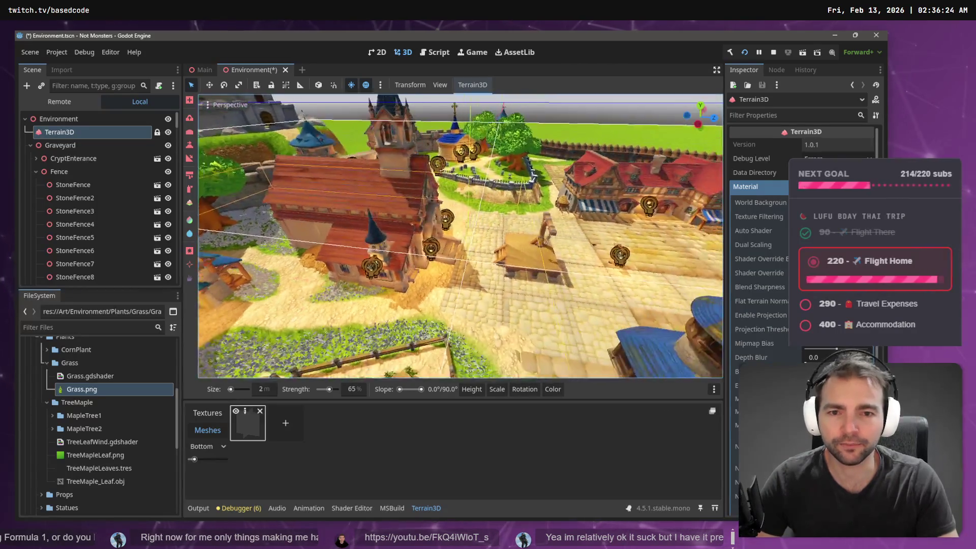
# Paint grass from the castle gate toward the stone fence and on the lawn left of the fence.
pyautogui.press('w')
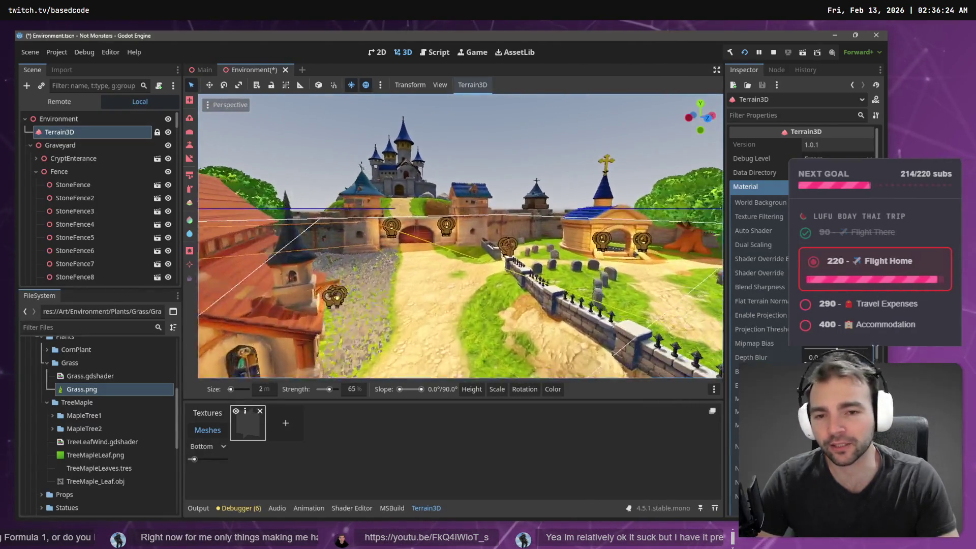
pyautogui.press('w')
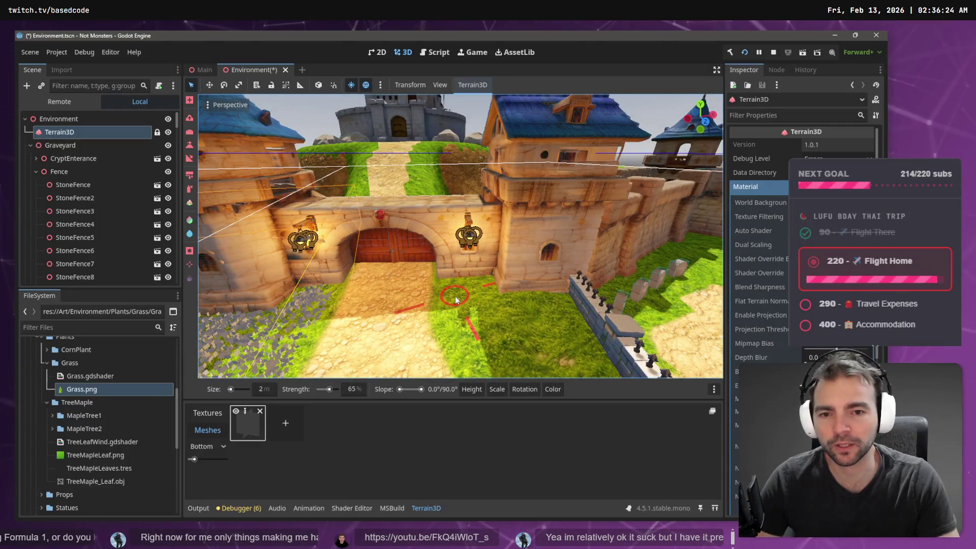
pyautogui.moveTo(459, 334)
pyautogui.mouseDown()
pyautogui.moveTo(471, 285)
pyautogui.moveTo(496, 306)
pyautogui.moveTo(557, 310)
pyautogui.moveTo(574, 350)
pyautogui.mouseUp()
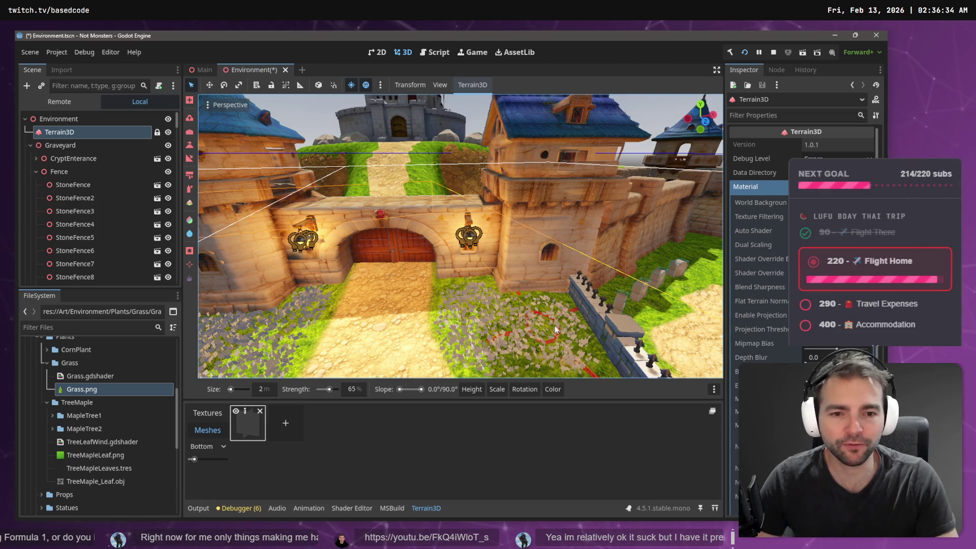
pyautogui.moveTo(566, 339); pyautogui.dragTo(500, 309)
pyautogui.moveTo(516, 341)
pyautogui.mouseDown()
pyautogui.moveTo(402, 333)
pyautogui.moveTo(460, 311)
pyautogui.moveTo(506, 356)
pyautogui.moveTo(528, 348)
pyautogui.moveTo(482, 298)
pyautogui.mouseUp()
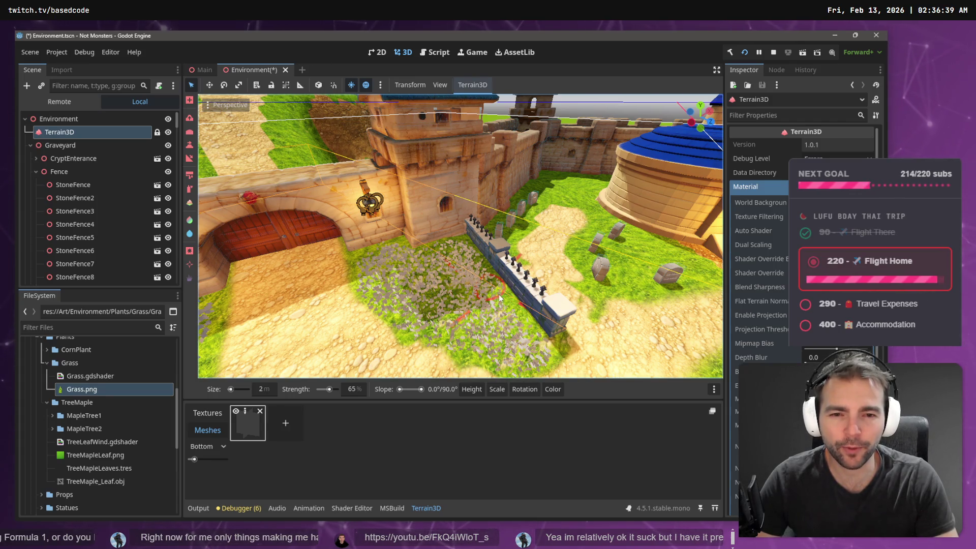
pyautogui.scroll(-8, 483, 258)
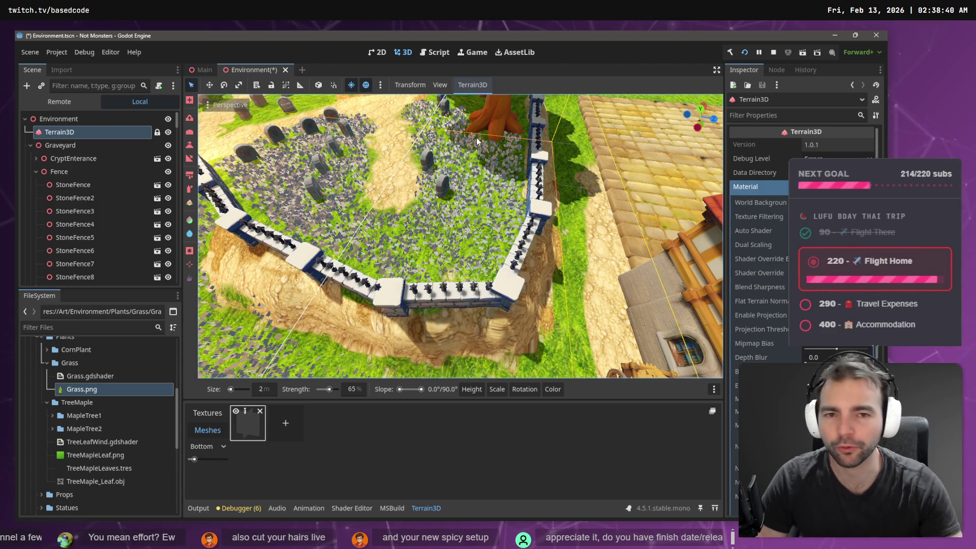
# Paint grass around the tombstones, then use remove mode to thin it near the left path.
pyautogui.press('w')
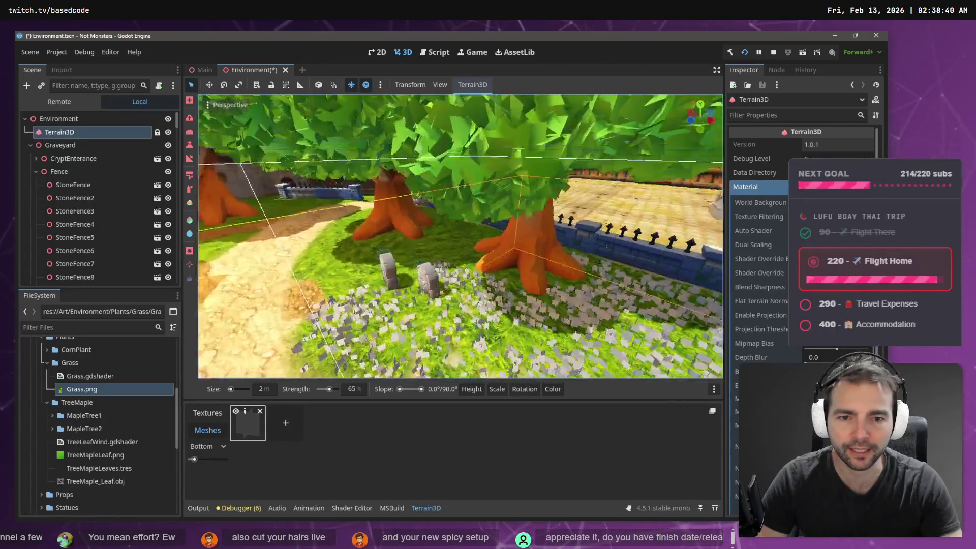
pyautogui.press('w')
pyautogui.scroll(-3, 454, 283)
pyautogui.moveTo(356, 356)
pyautogui.mouseDown()
pyautogui.moveTo(238, 285)
pyautogui.moveTo(229, 234)
pyautogui.moveTo(270, 201)
pyautogui.mouseUp()
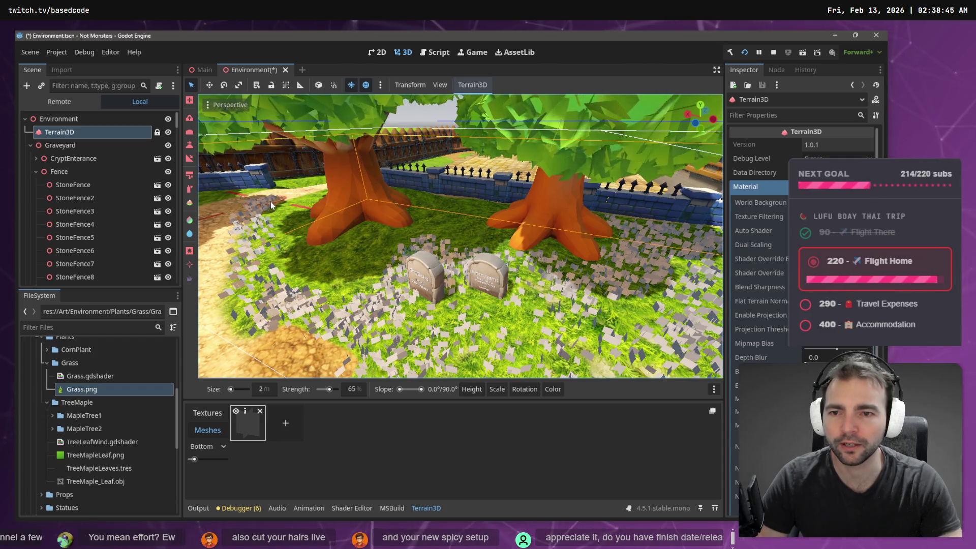
pyautogui.press('ctrl')
pyautogui.moveTo(253, 228)
pyautogui.mouseDown()
pyautogui.moveTo(252, 209)
pyautogui.moveTo(239, 225)
pyautogui.mouseUp()
# Fill grass from the path to the tree base, rightward from the fence, and around the trunk.
pyautogui.moveTo(301, 287)
pyautogui.mouseDown()
pyautogui.moveTo(355, 236)
pyautogui.moveTo(381, 265)
pyautogui.moveTo(426, 222)
pyautogui.moveTo(396, 247)
pyautogui.mouseUp()
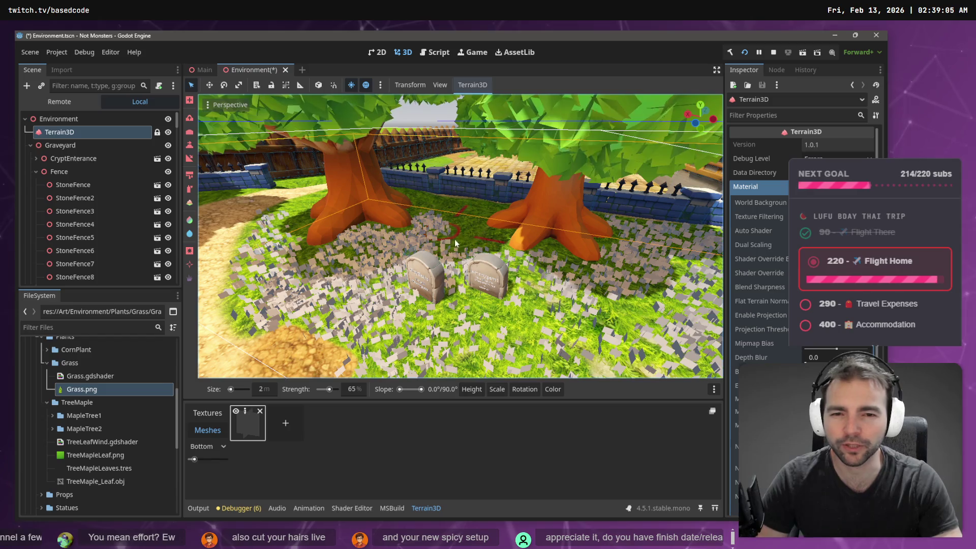
pyautogui.moveTo(450, 264)
pyautogui.mouseDown()
pyautogui.moveTo(475, 299)
pyautogui.moveTo(614, 307)
pyautogui.moveTo(649, 291)
pyautogui.moveTo(548, 274)
pyautogui.moveTo(471, 223)
pyautogui.moveTo(503, 259)
pyautogui.moveTo(640, 262)
pyautogui.moveTo(570, 328)
pyautogui.moveTo(504, 346)
pyautogui.mouseUp()
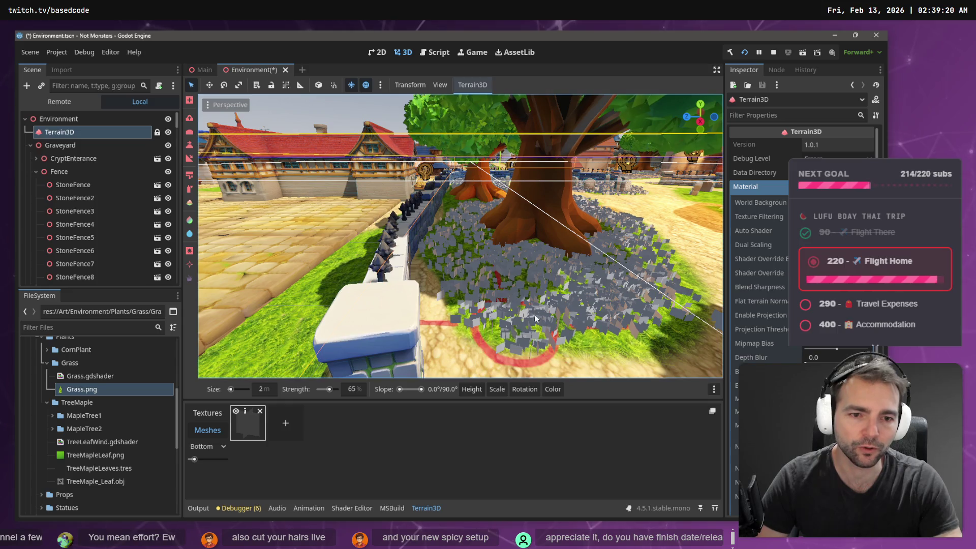
pyautogui.scroll(-3, 410, 247)
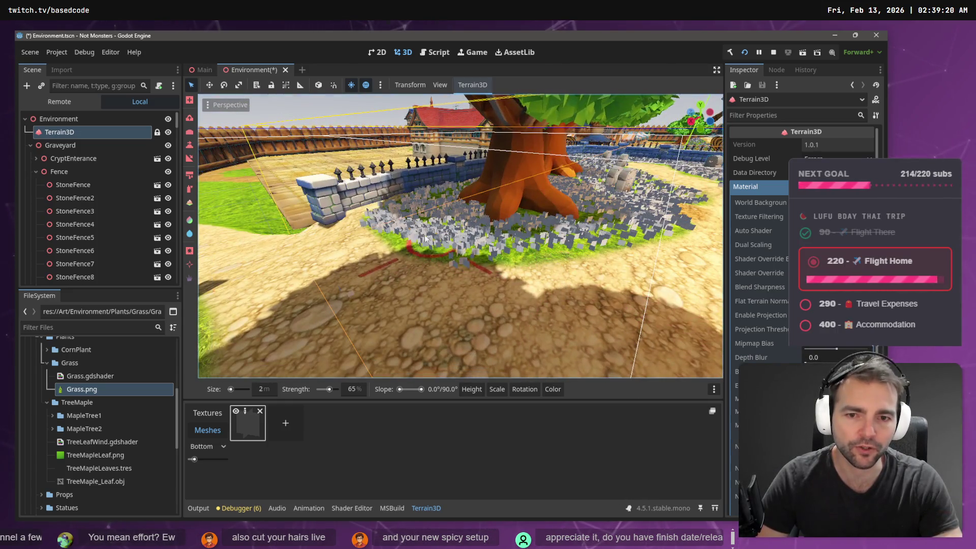
pyautogui.moveTo(411, 248)
pyautogui.mouseDown()
pyautogui.moveTo(457, 256)
pyautogui.moveTo(585, 244)
pyautogui.moveTo(530, 219)
pyautogui.mouseUp()
pyautogui.scroll(-5, 530, 219)
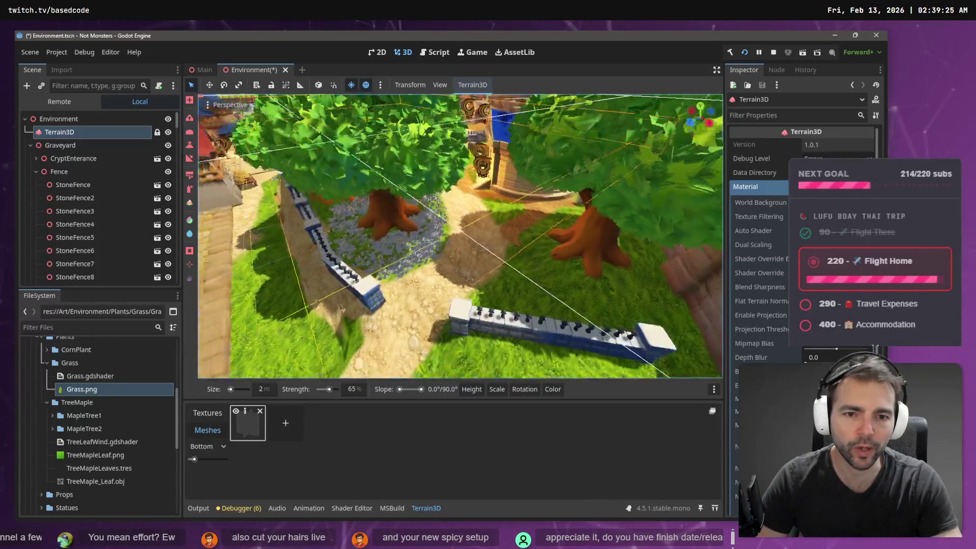
pyautogui.scroll(5, 460, 237)
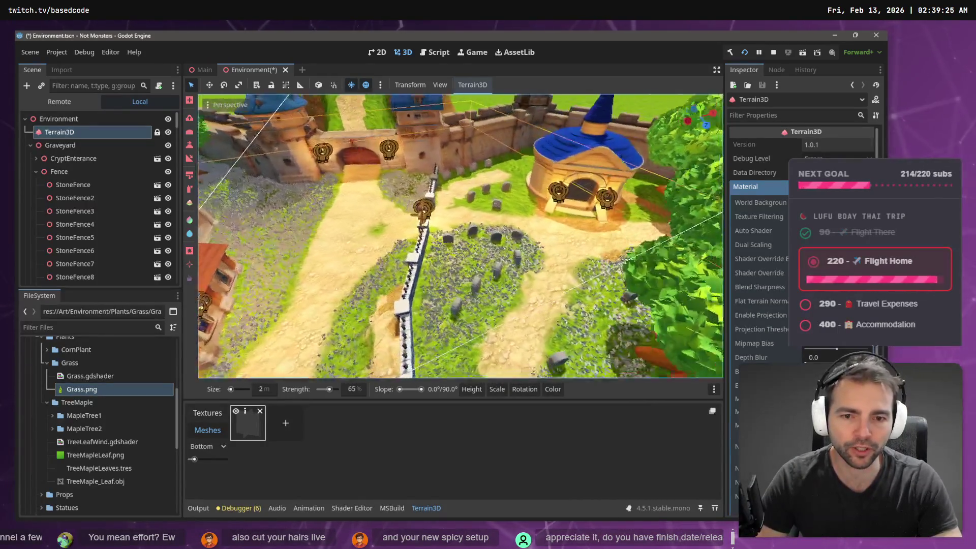
pyautogui.scroll(5, 461, 237)
# Brush grass between the graveyard tombstones and in a trail down the graveyard, then shift the view.
pyautogui.moveTo(382, 263); pyautogui.dragTo(344, 261)
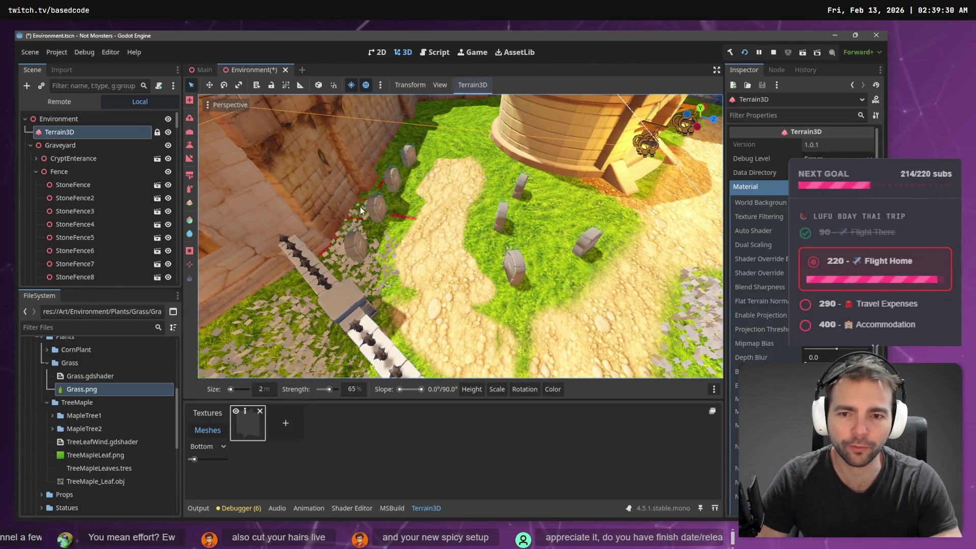
pyautogui.moveTo(403, 217); pyautogui.dragTo(379, 238)
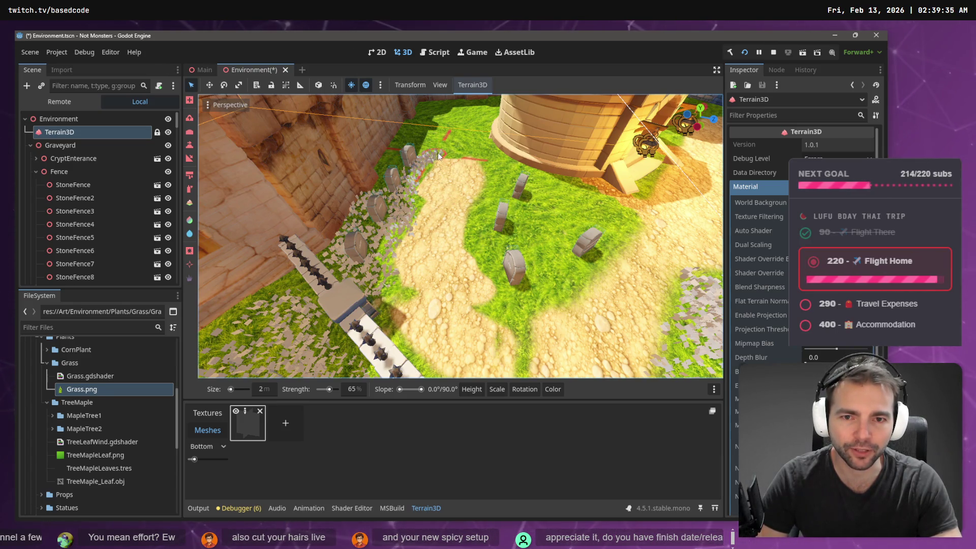
pyautogui.moveTo(483, 204)
pyautogui.mouseDown()
pyautogui.moveTo(516, 346)
pyautogui.moveTo(587, 278)
pyautogui.moveTo(523, 232)
pyautogui.moveTo(618, 221)
pyautogui.moveTo(620, 237)
pyautogui.moveTo(608, 259)
pyautogui.moveTo(609, 203)
pyautogui.moveTo(578, 208)
pyautogui.mouseUp()
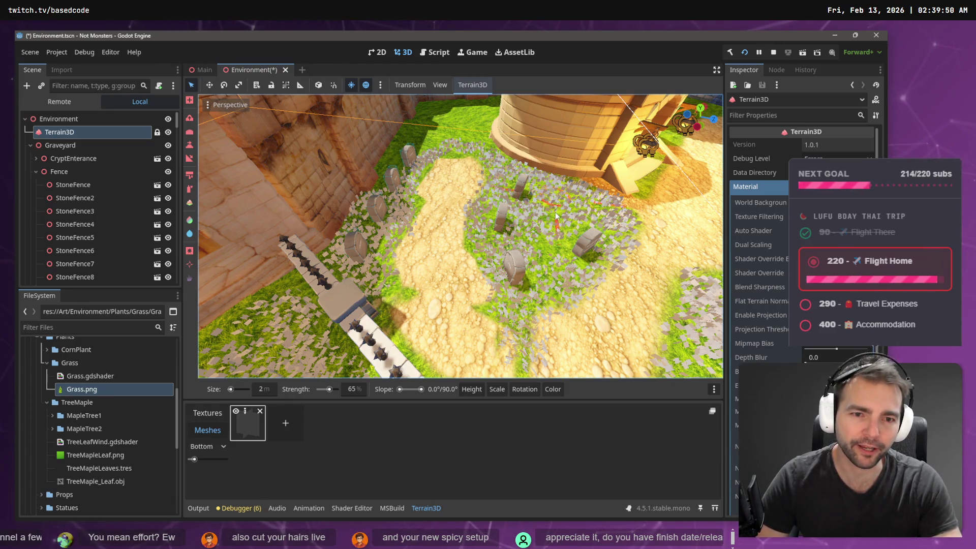
pyautogui.press('d')
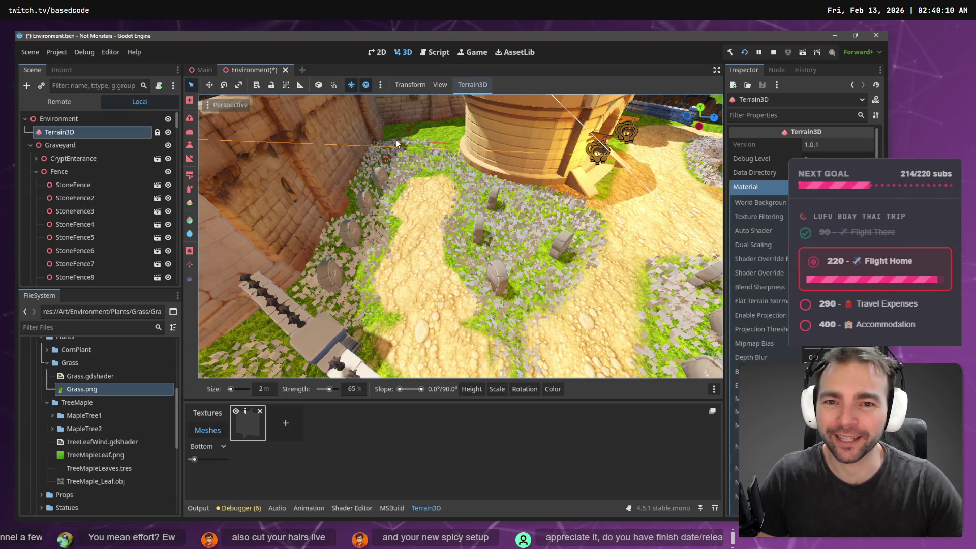
pyautogui.scroll(-10, 460, 236)
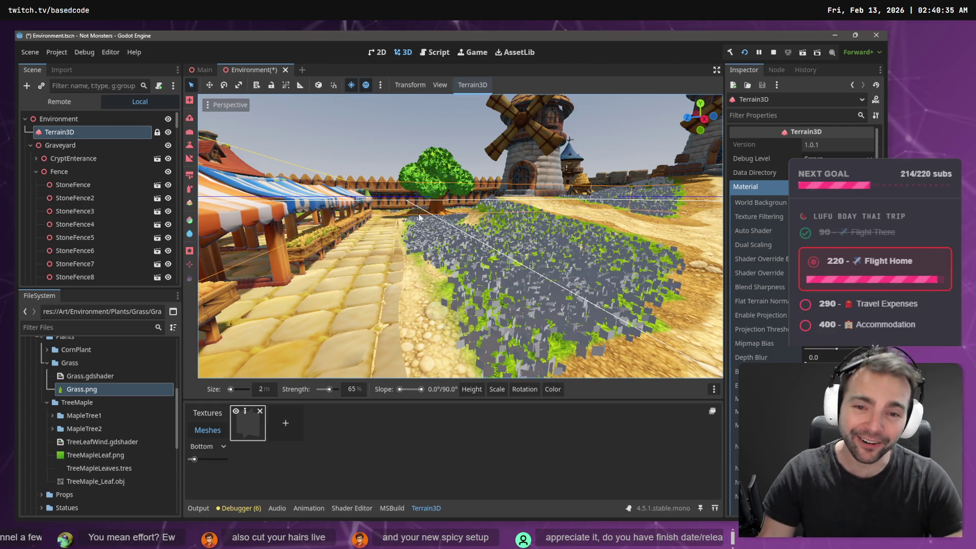
# Fly to the market and paint grass around and to the right of the cart.
pyautogui.scroll(-5, 419, 217)
pyautogui.press('w')
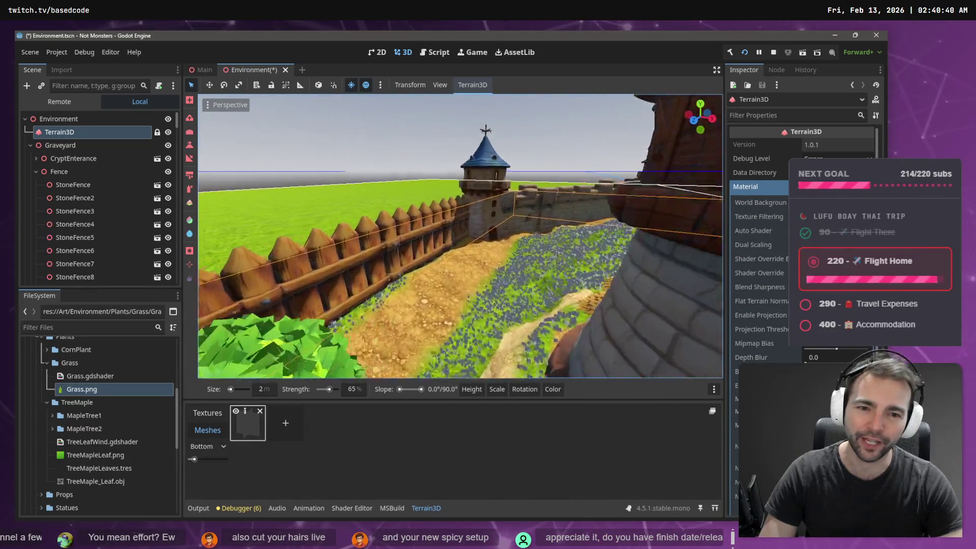
pyautogui.press('w')
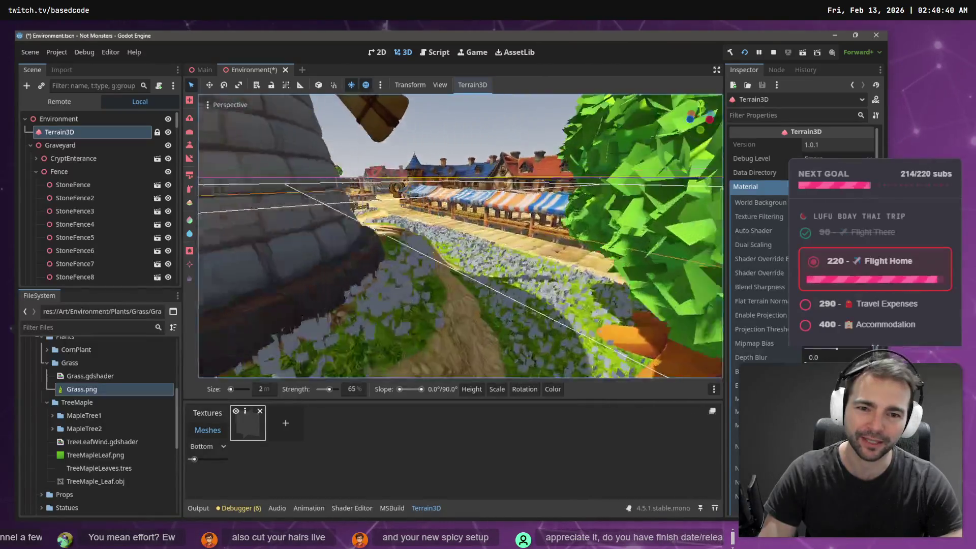
pyautogui.press('w')
pyautogui.press('w')
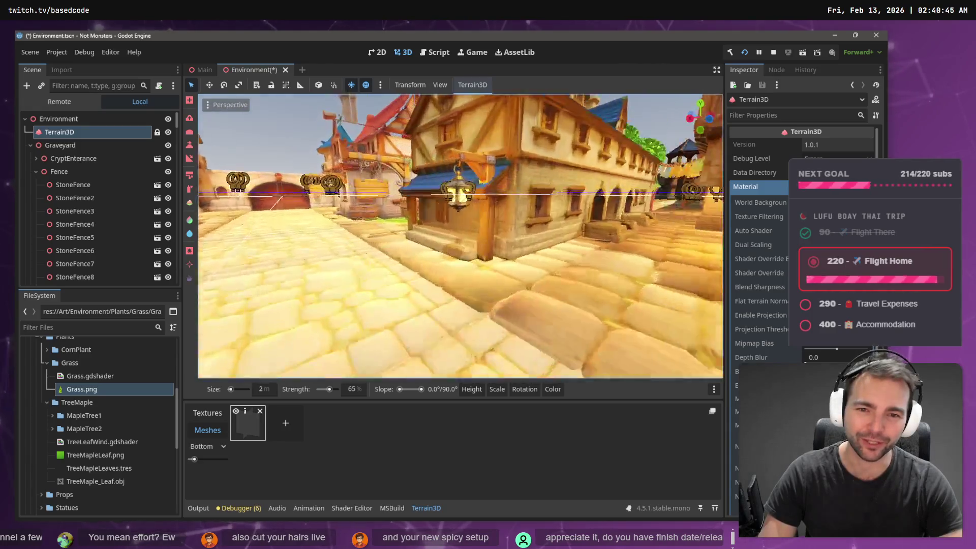
pyautogui.press('w')
pyautogui.moveTo(367, 298)
pyautogui.mouseDown()
pyautogui.moveTo(393, 299)
pyautogui.moveTo(366, 320)
pyautogui.moveTo(322, 303)
pyautogui.moveTo(376, 284)
pyautogui.mouseUp()
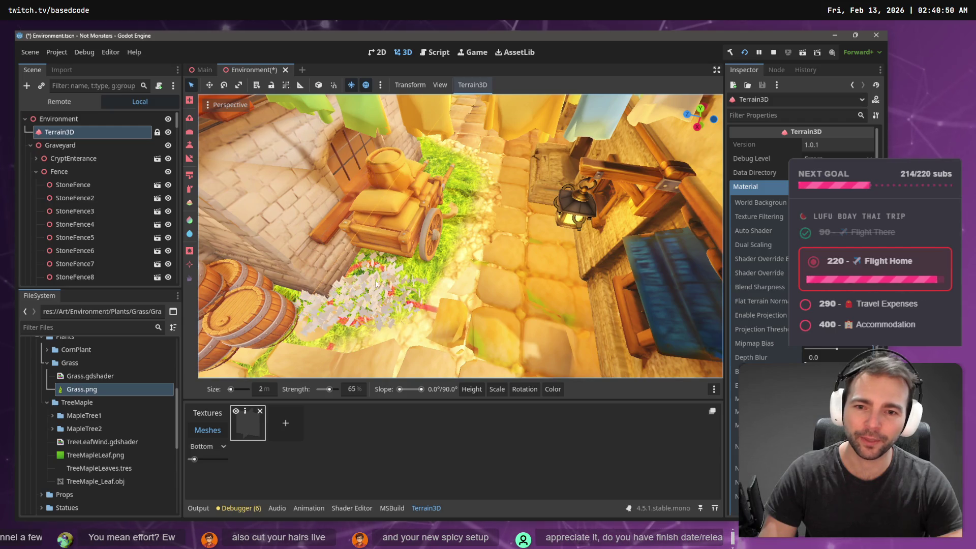
pyautogui.press('w')
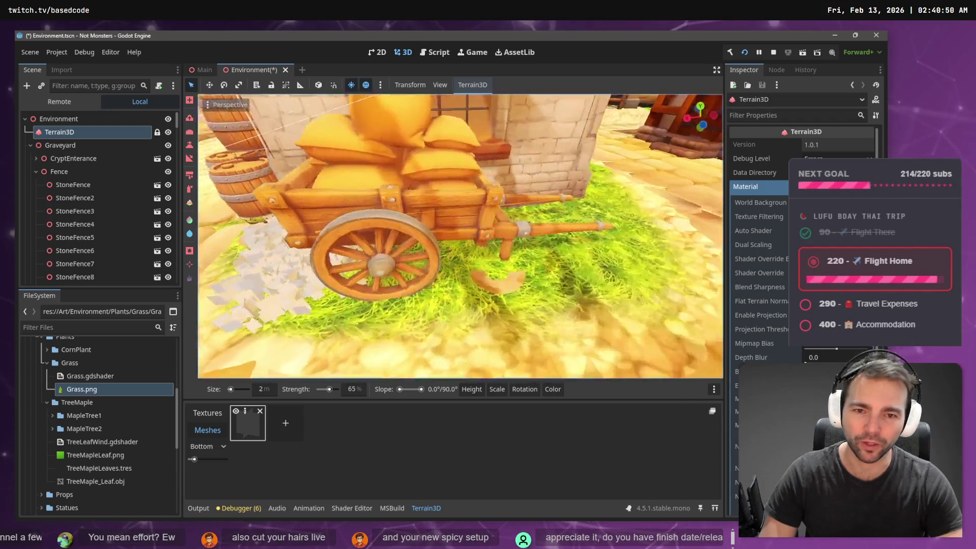
pyautogui.press('s')
pyautogui.moveTo(396, 271)
pyautogui.mouseDown()
pyautogui.moveTo(483, 325)
pyautogui.moveTo(532, 310)
pyautogui.moveTo(462, 254)
pyautogui.moveTo(390, 218)
pyautogui.moveTo(595, 257)
pyautogui.moveTo(596, 274)
pyautogui.mouseUp()
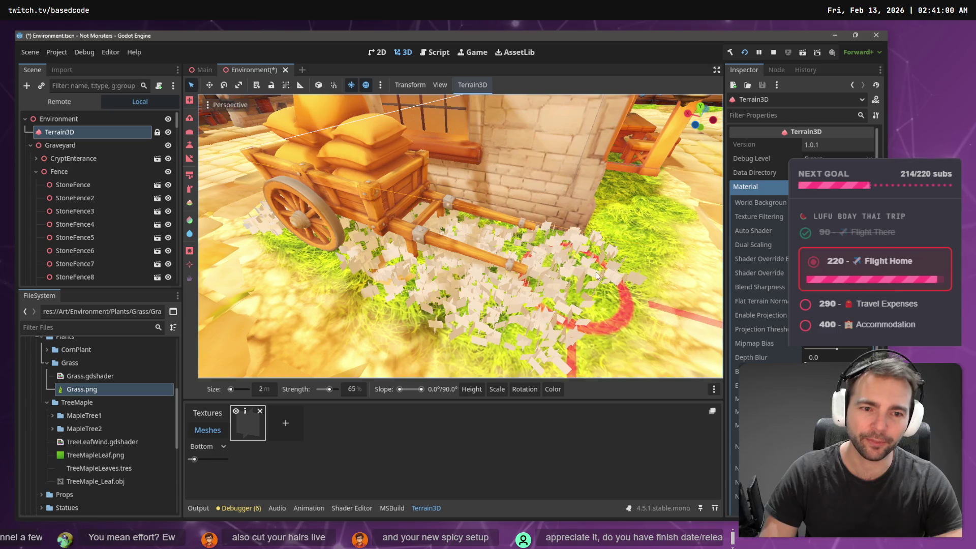
# Paint grass on the patch by the tables and along the strip beside the market stall.
pyautogui.press('d')
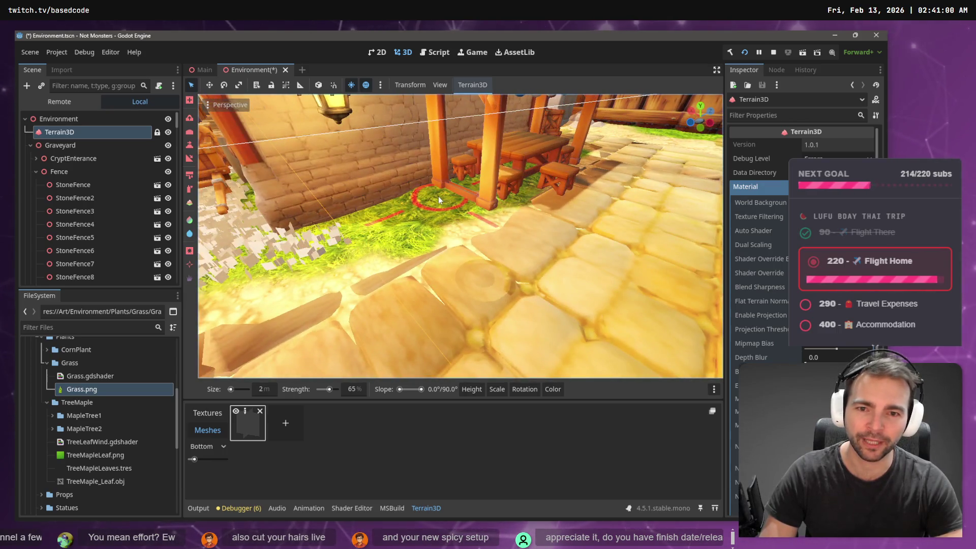
pyautogui.moveTo(377, 231)
pyautogui.mouseDown()
pyautogui.moveTo(331, 257)
pyautogui.moveTo(382, 214)
pyautogui.moveTo(422, 234)
pyautogui.moveTo(404, 239)
pyautogui.mouseUp()
pyautogui.press('w')
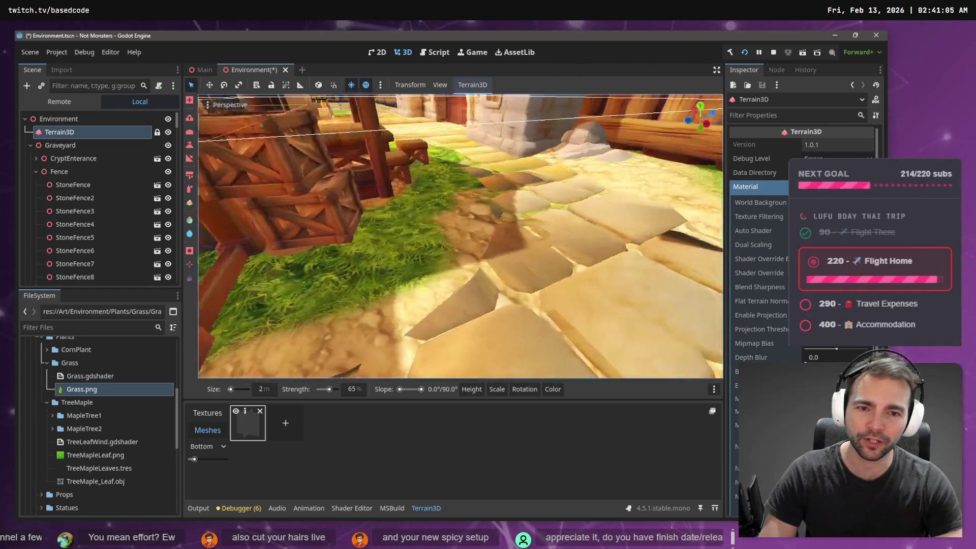
pyautogui.press('s')
pyautogui.moveTo(397, 252)
pyautogui.mouseDown()
pyautogui.moveTo(495, 231)
pyautogui.moveTo(534, 196)
pyautogui.mouseUp()
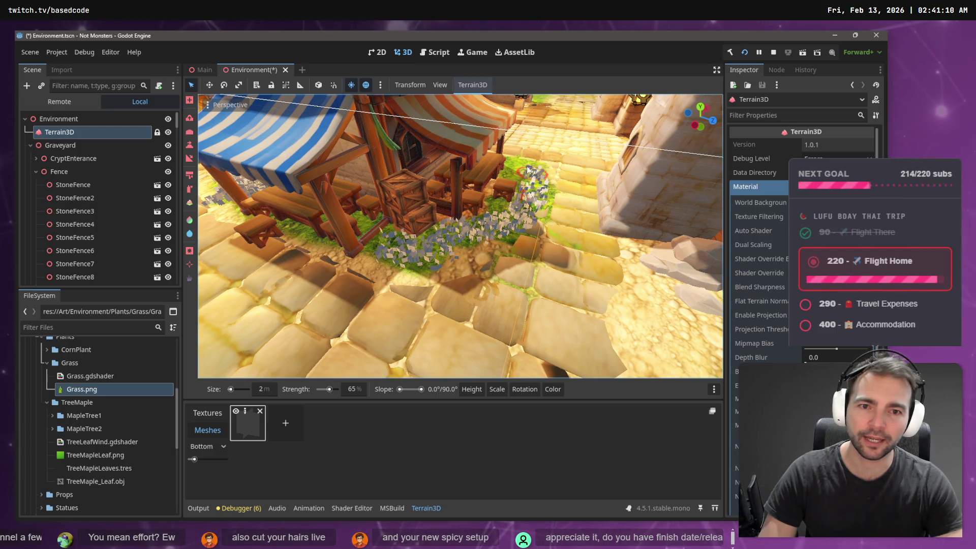
pyautogui.press('w')
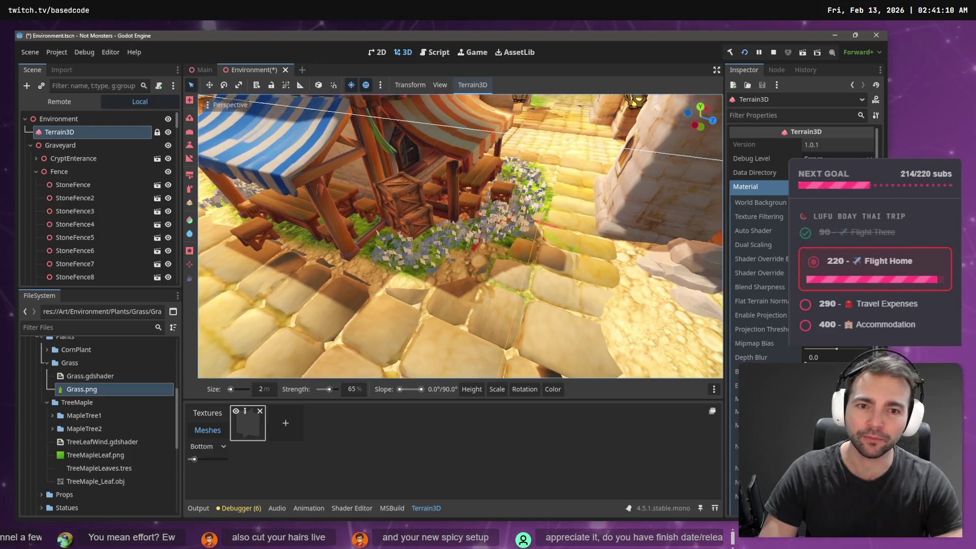
pyautogui.press('s')
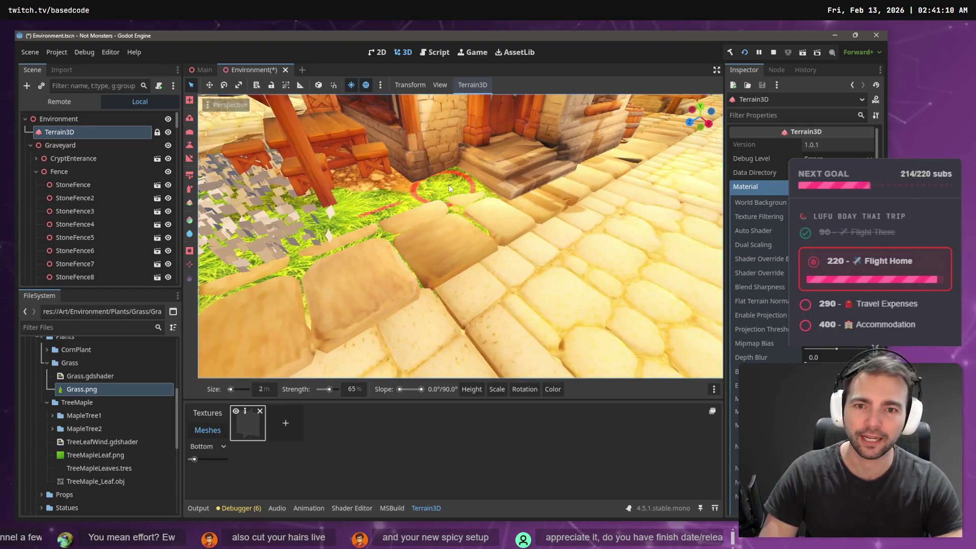
# Paint a thin grass strip along the wooden fence base, then switch back to the Textures paint tool.
pyautogui.press('w')
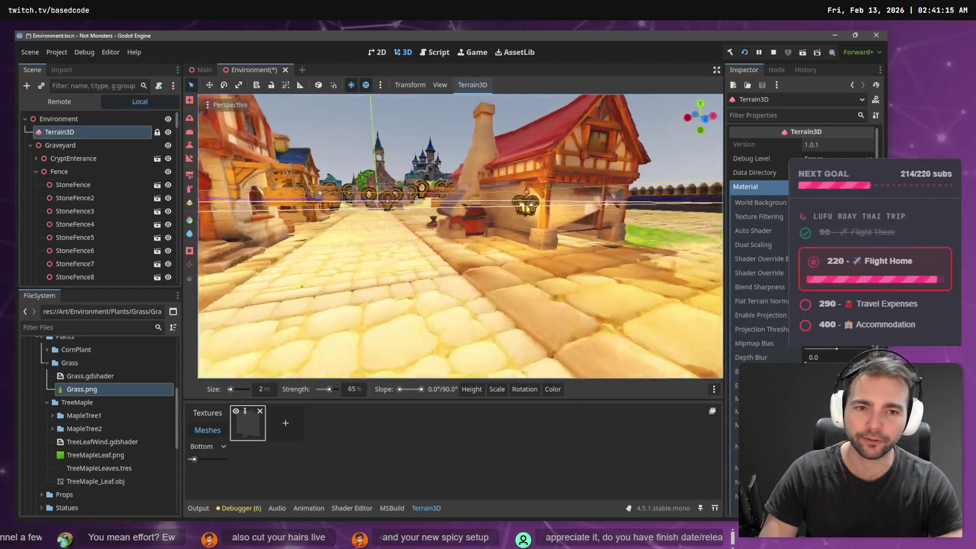
pyautogui.press('s')
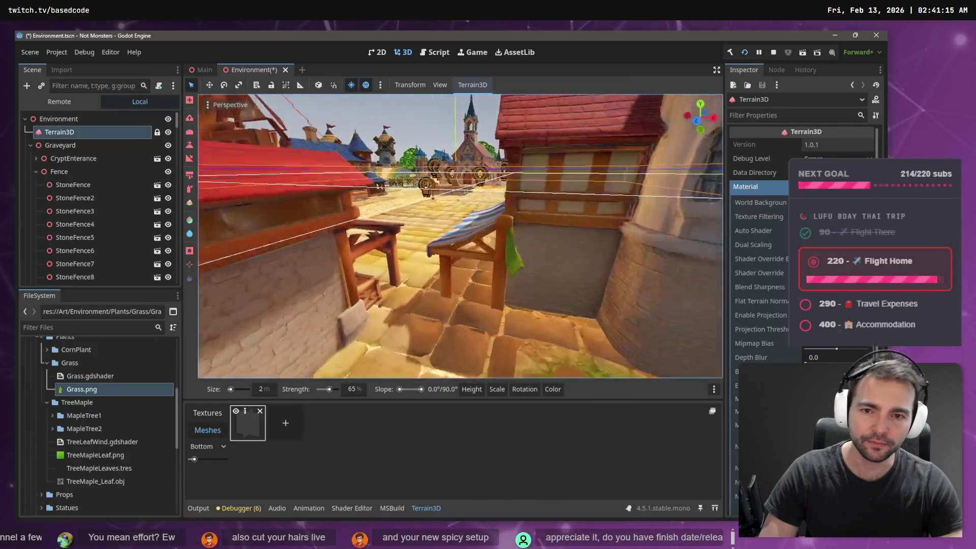
pyautogui.press('w')
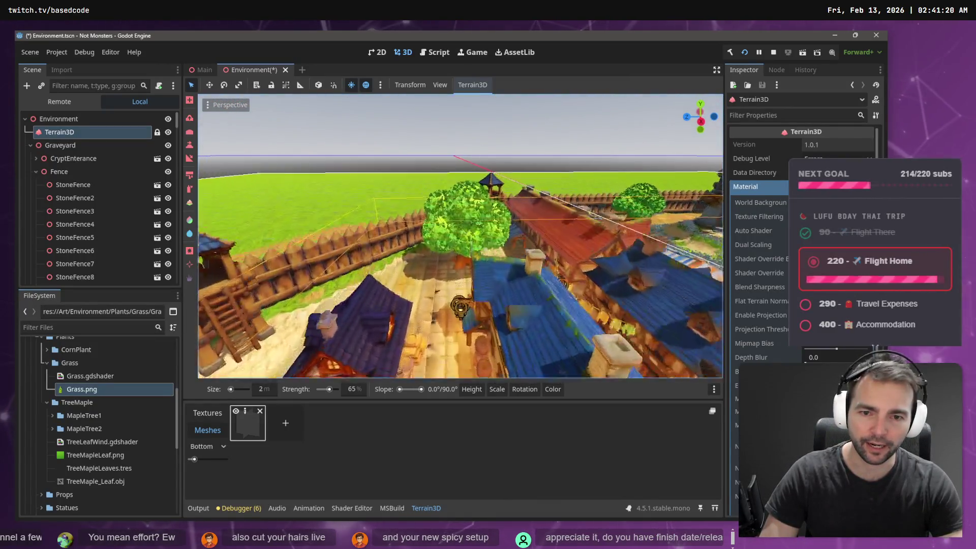
pyautogui.press('w')
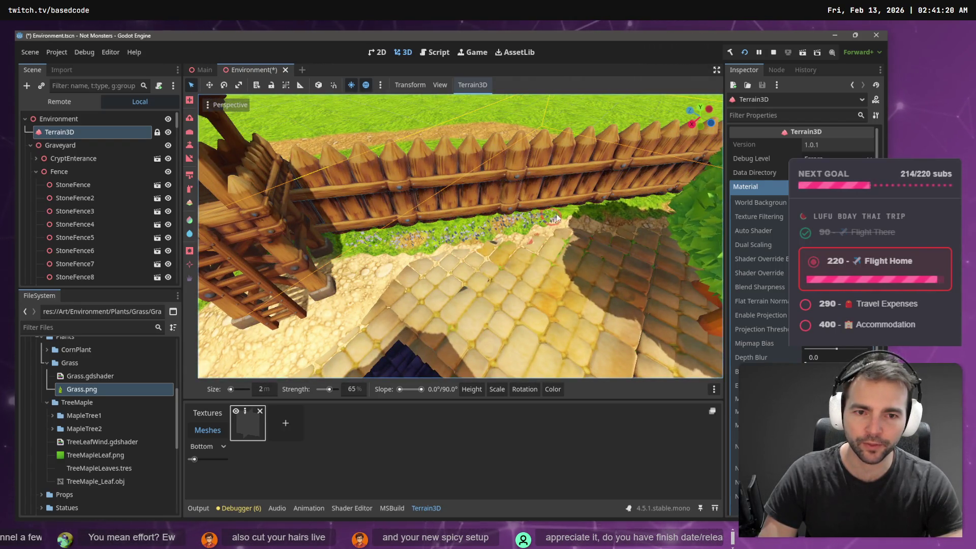
pyautogui.press('w')
pyautogui.press('w')
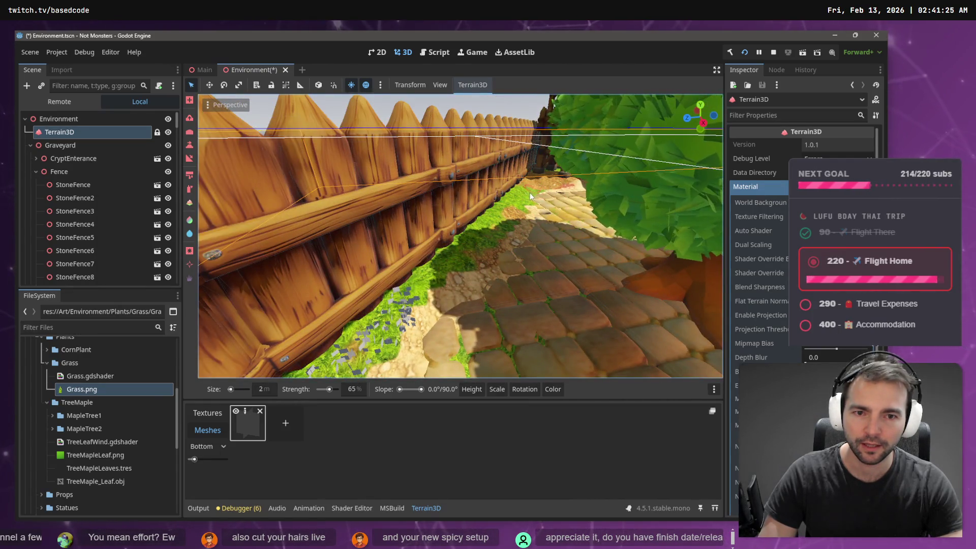
pyautogui.moveTo(447, 263)
pyautogui.mouseDown()
pyautogui.moveTo(406, 305)
pyautogui.moveTo(475, 230)
pyautogui.mouseUp()
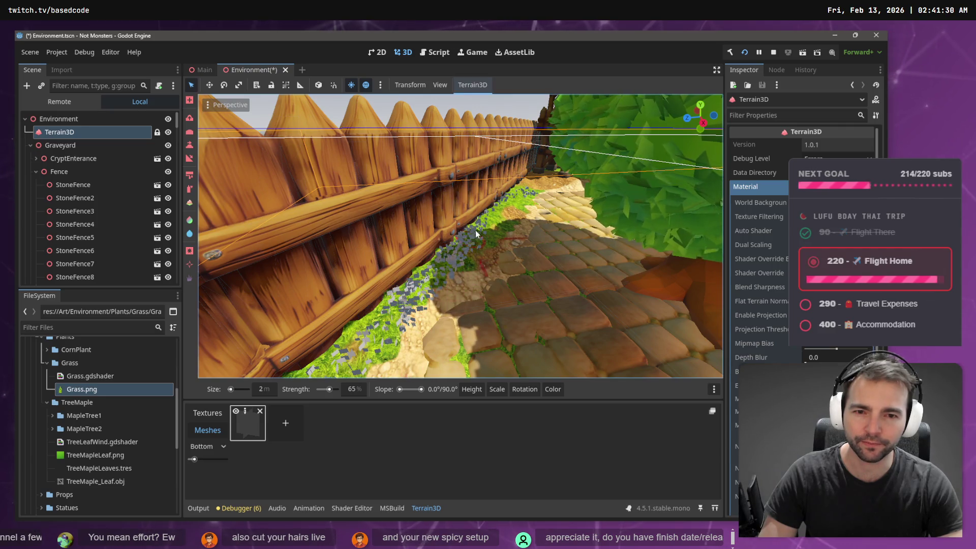
pyautogui.moveTo(526, 197); pyautogui.dragTo(541, 193)
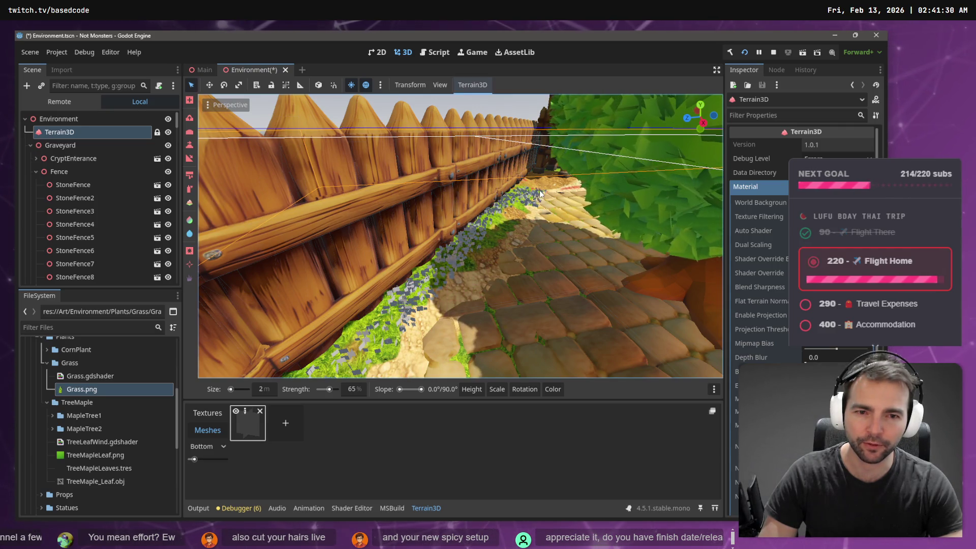
pyautogui.press('s')
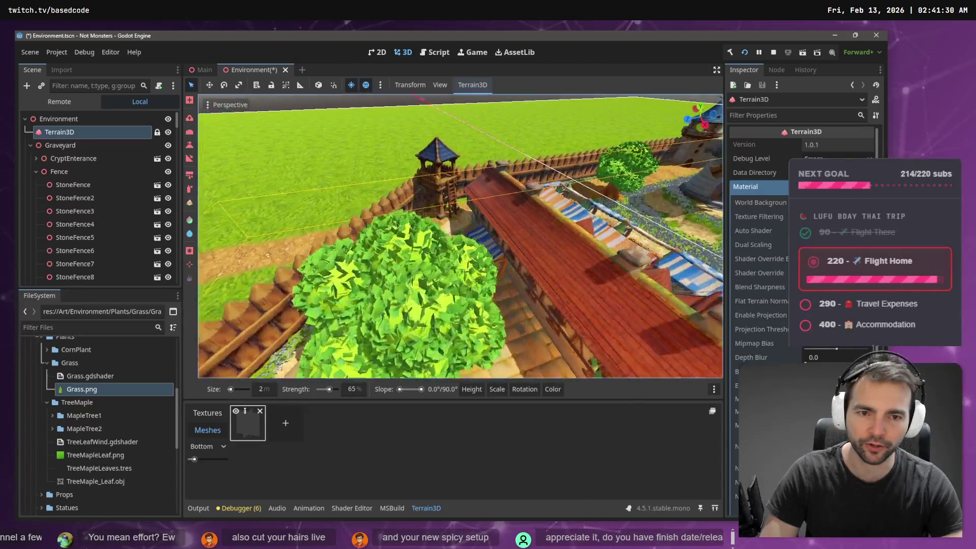
pyautogui.press('w')
pyautogui.press('b')
pyautogui.press('s')
pyautogui.press('s')
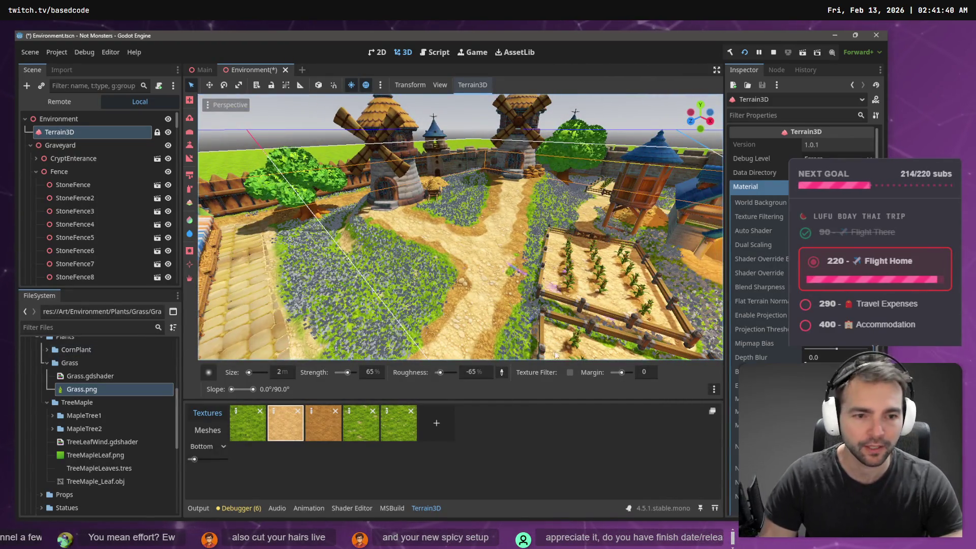
# Show the terrain's single grass mesh in the Terrain3D list, then playtest the grass from night to day.
pyautogui.click(217, 430)
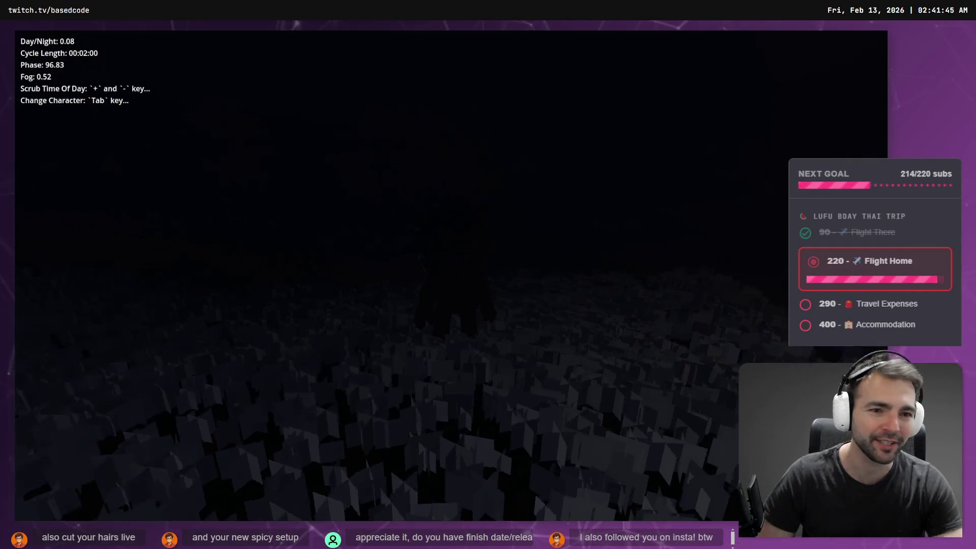
pyautogui.press('+')
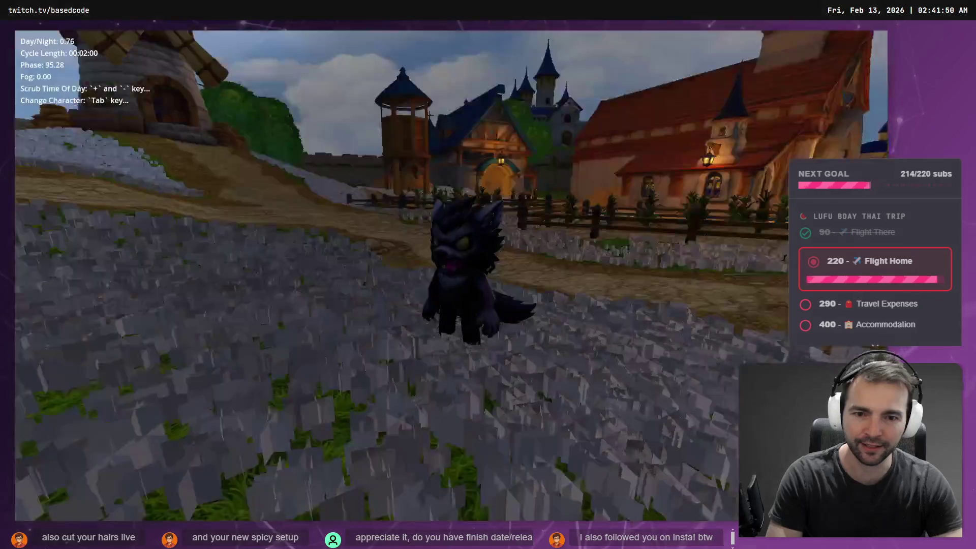
pyautogui.press('+')
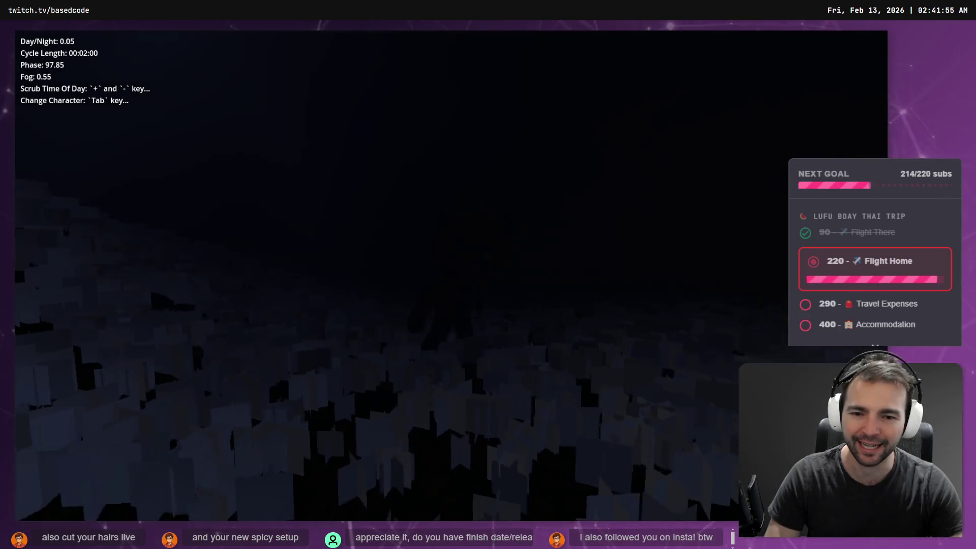
pyautogui.press('F8')
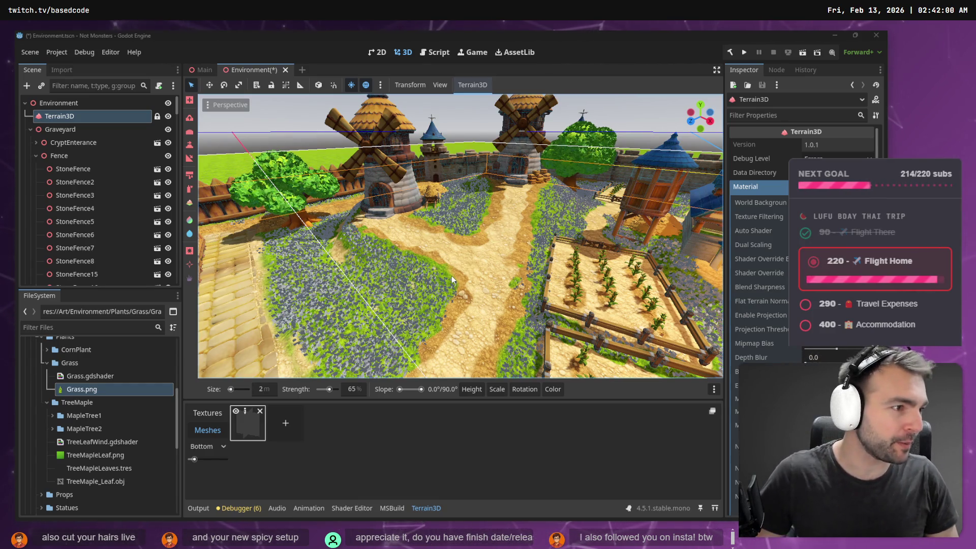
# Look over the NOT MONSTERS title and feature bullet list on the tldraw pitch board.
pyautogui.hotkey('alt', 'Tab')
pyautogui.scroll(-5, 360, 173)
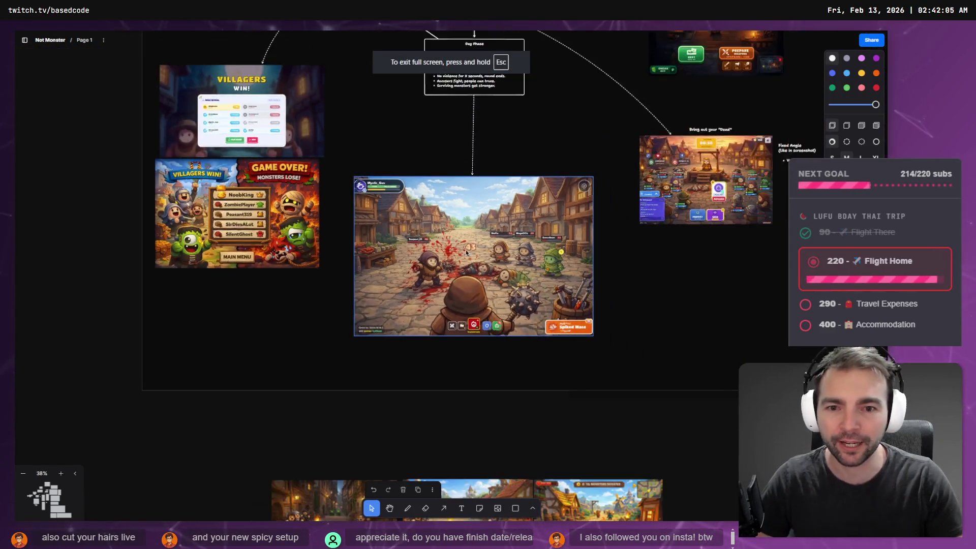
pyautogui.scroll(5, 326, 246)
pyautogui.scroll(5, 327, 246)
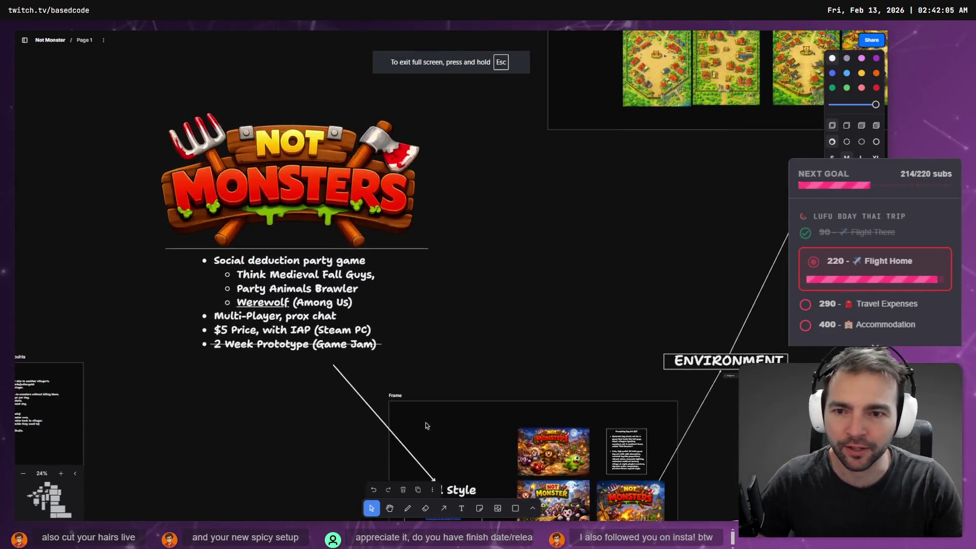
pyautogui.scroll(3, 351, 288)
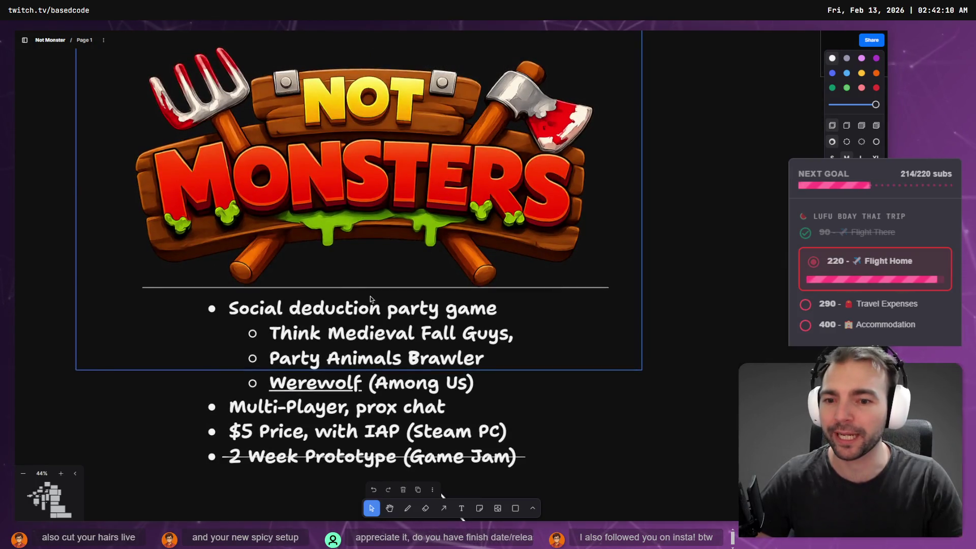
pyautogui.scroll(-1, 373, 302)
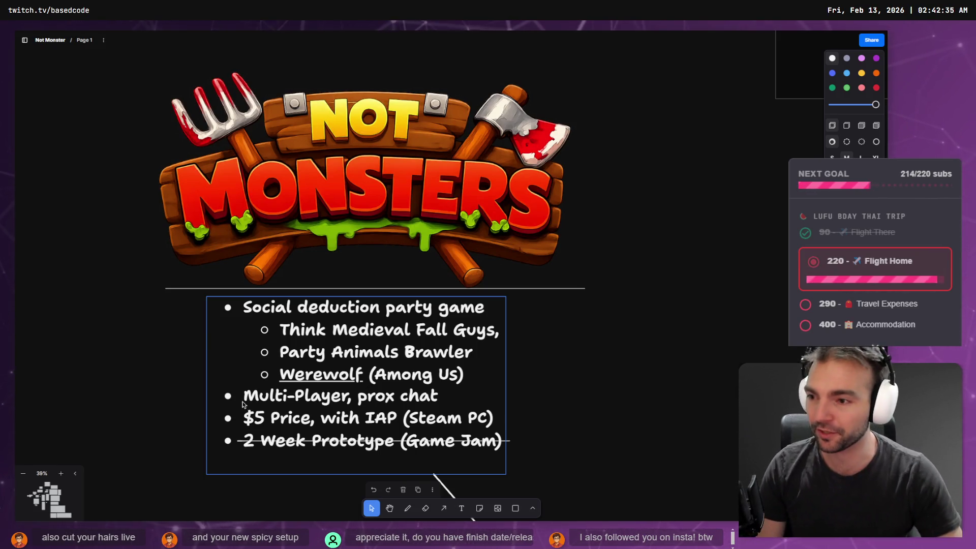
pyautogui.click(503, 402)
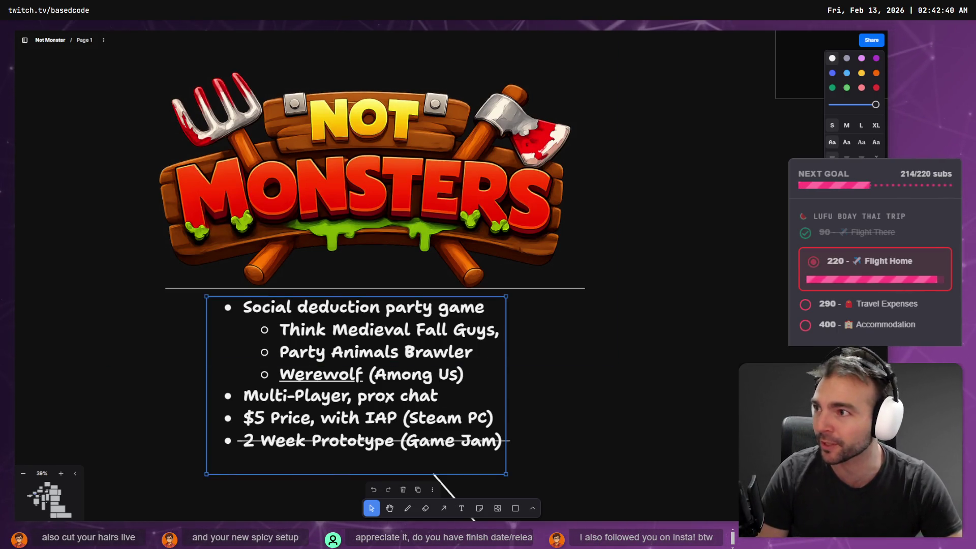
pyautogui.click(619, 427)
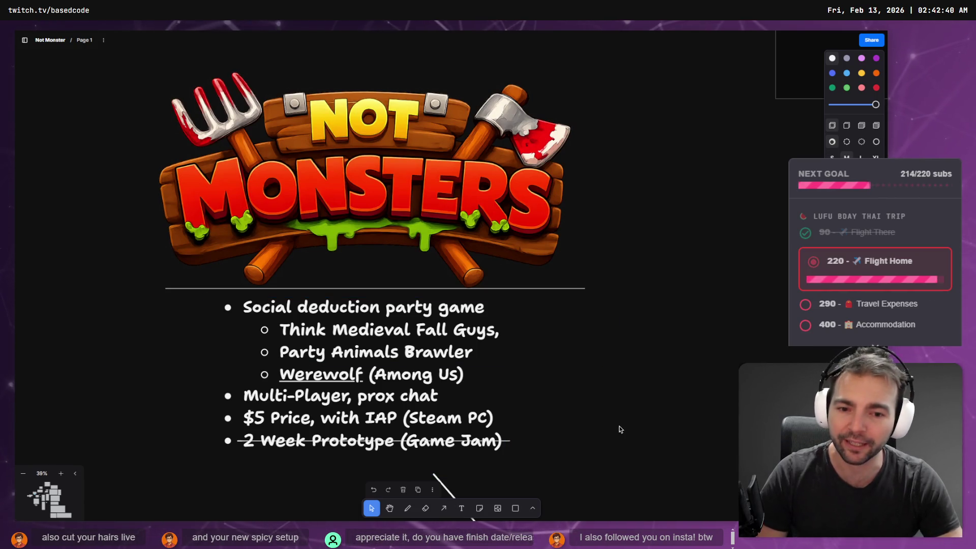
pyautogui.hotkey('alt', 'Tab')
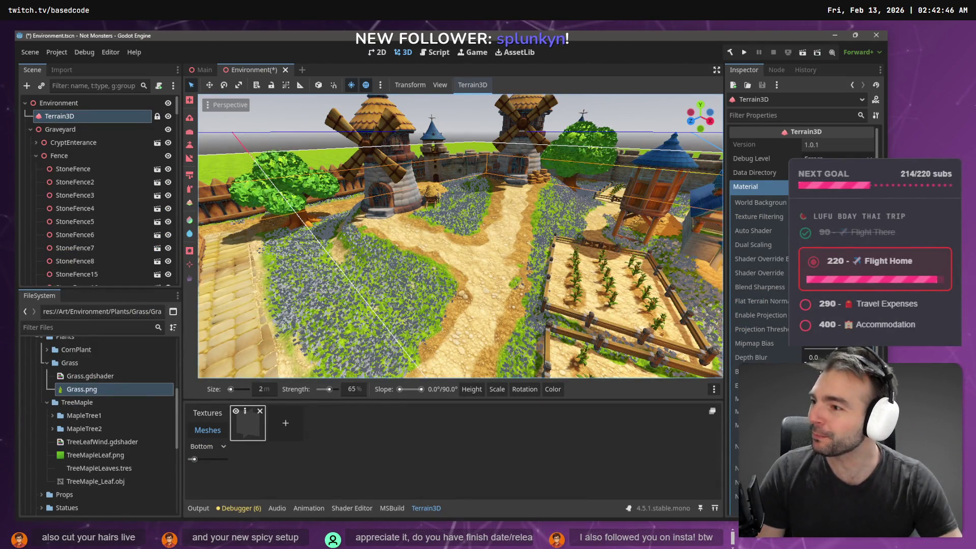
pyautogui.scroll(-5, 403, 267)
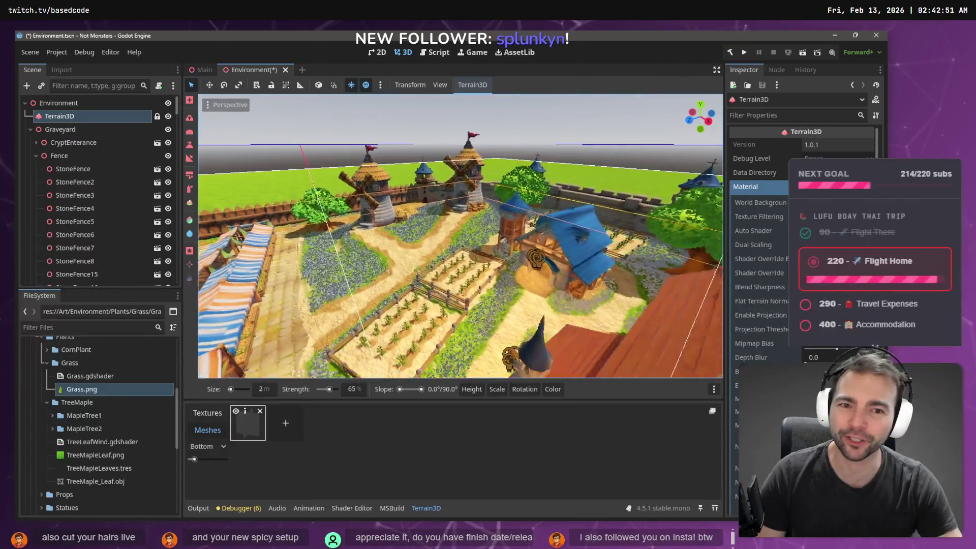
pyautogui.scroll(10, 460, 236)
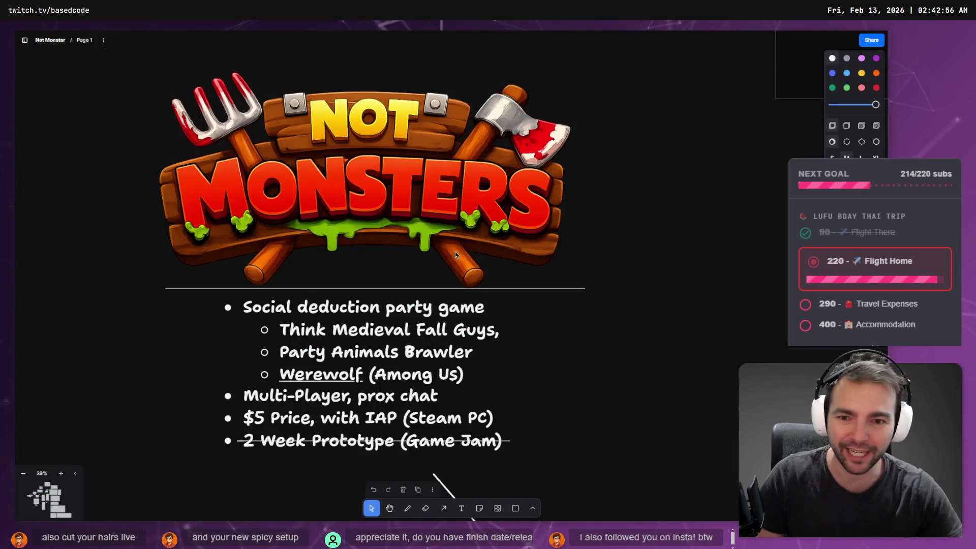
pyautogui.scroll(-10, 478, 366)
pyautogui.scroll(10, 478, 366)
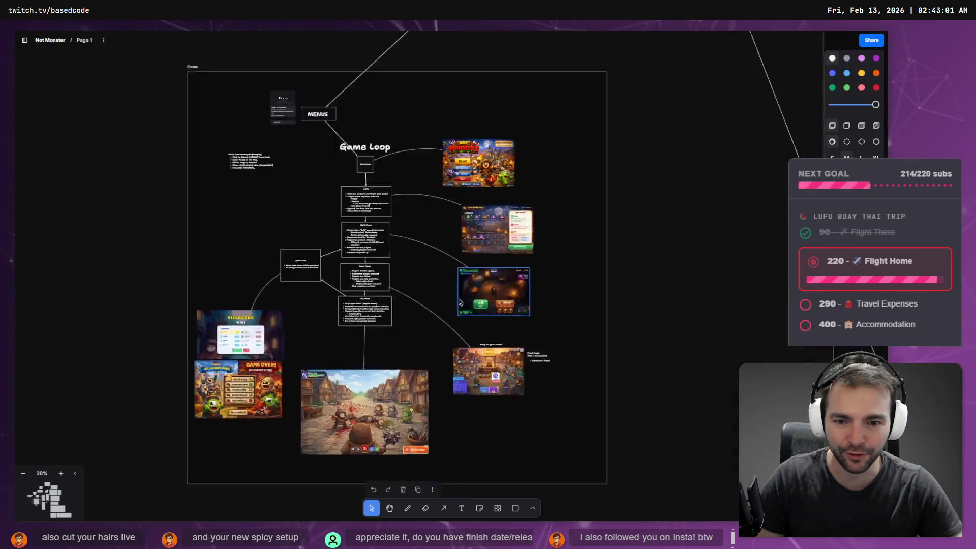
pyautogui.scroll(-2, 534, 379)
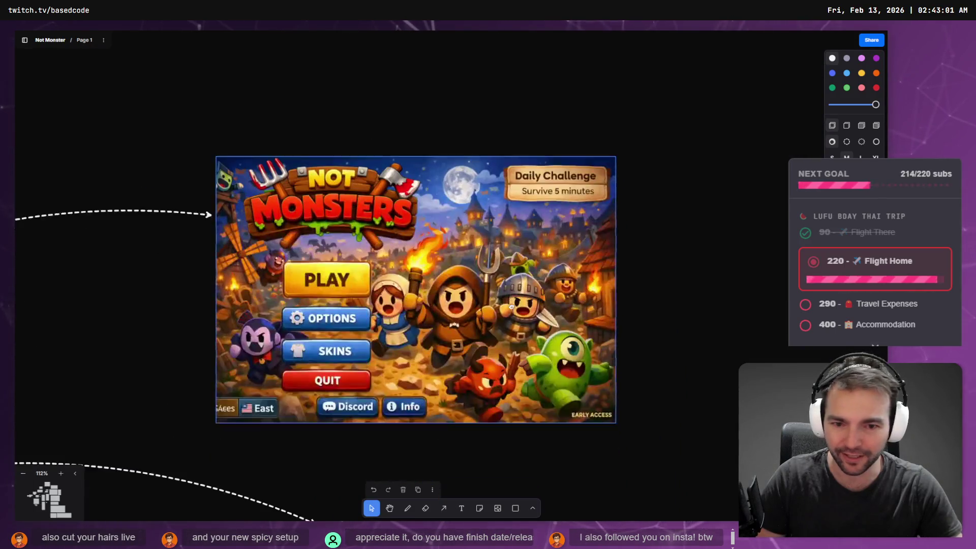
pyautogui.scroll(3, 515, 307)
pyautogui.scroll(-2, 514, 307)
pyautogui.scroll(2, 522, 282)
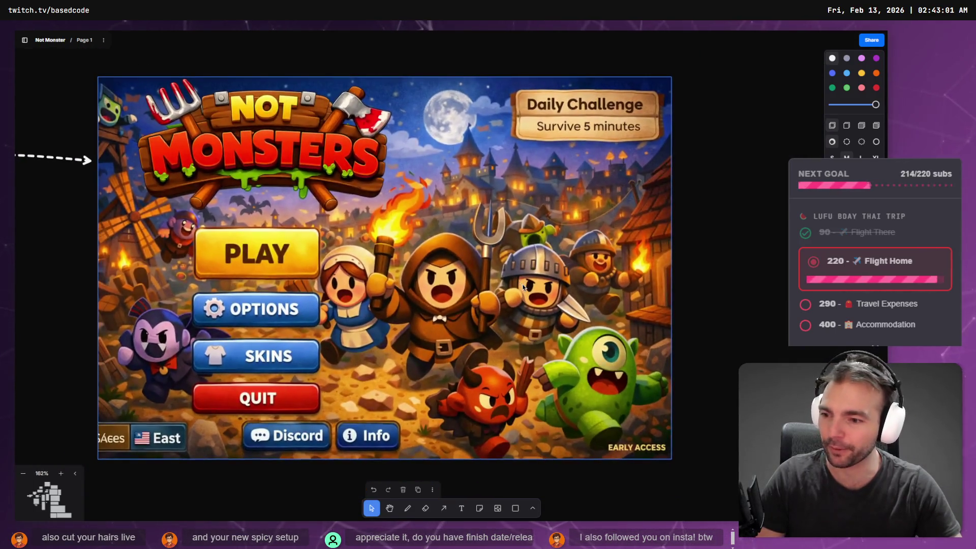
pyautogui.hotkey('alt', 'Tab')
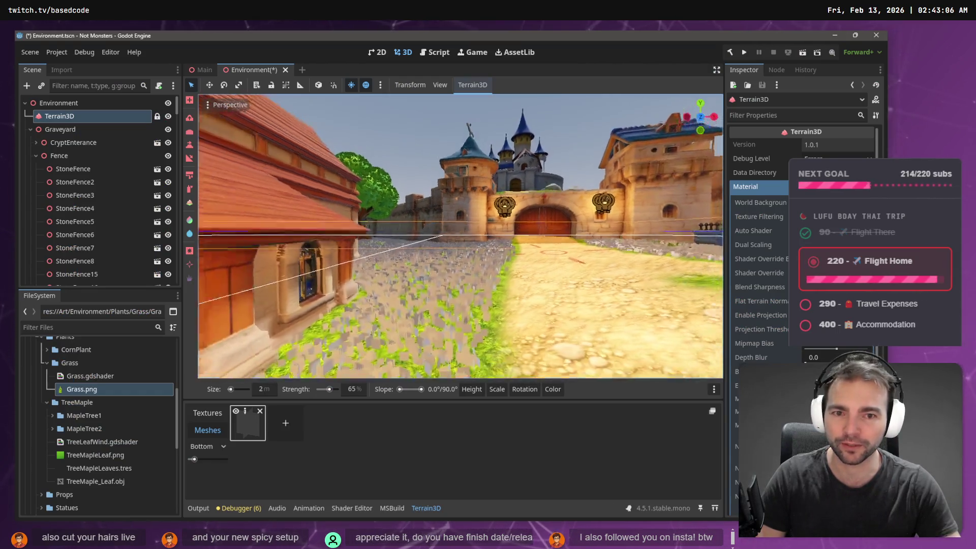
pyautogui.press('w')
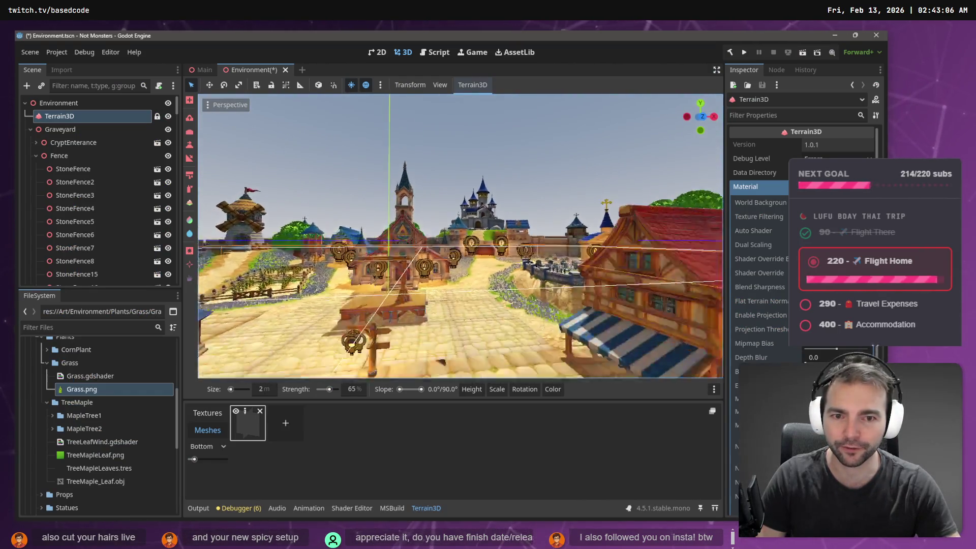
pyautogui.press('w')
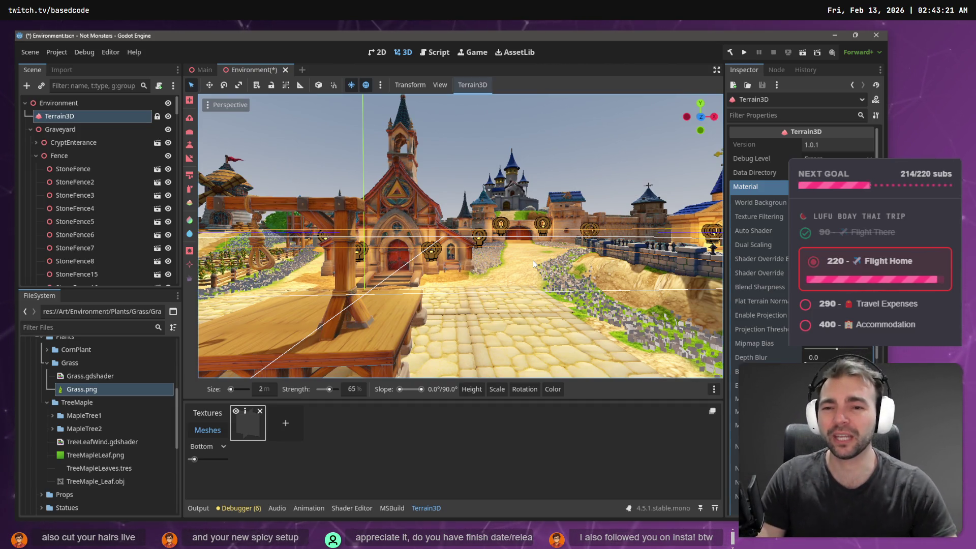
pyautogui.moveTo(522, 158)
pyautogui.mouseDown()
pyautogui.moveTo(392, 161)
pyautogui.moveTo(539, 157)
pyautogui.moveTo(427, 161)
pyautogui.mouseUp()
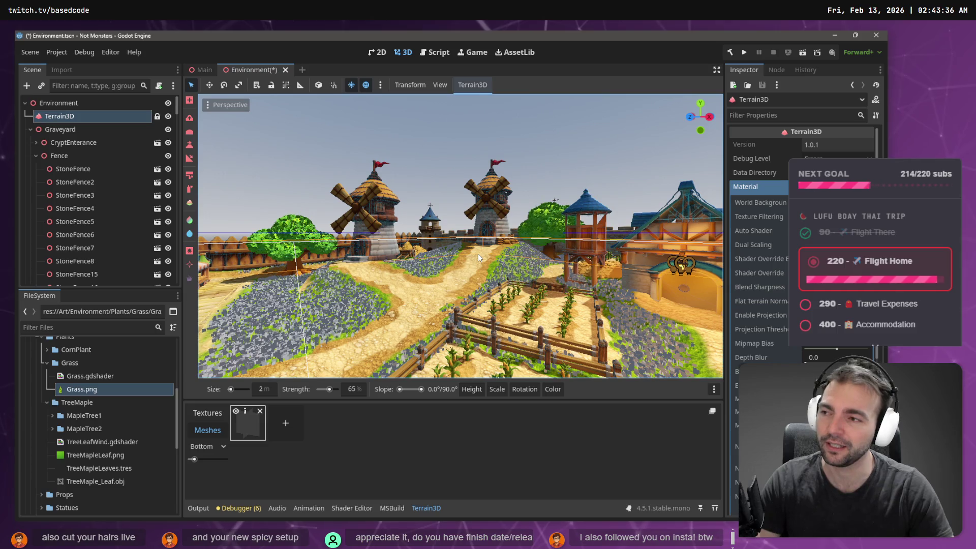
pyautogui.press('w')
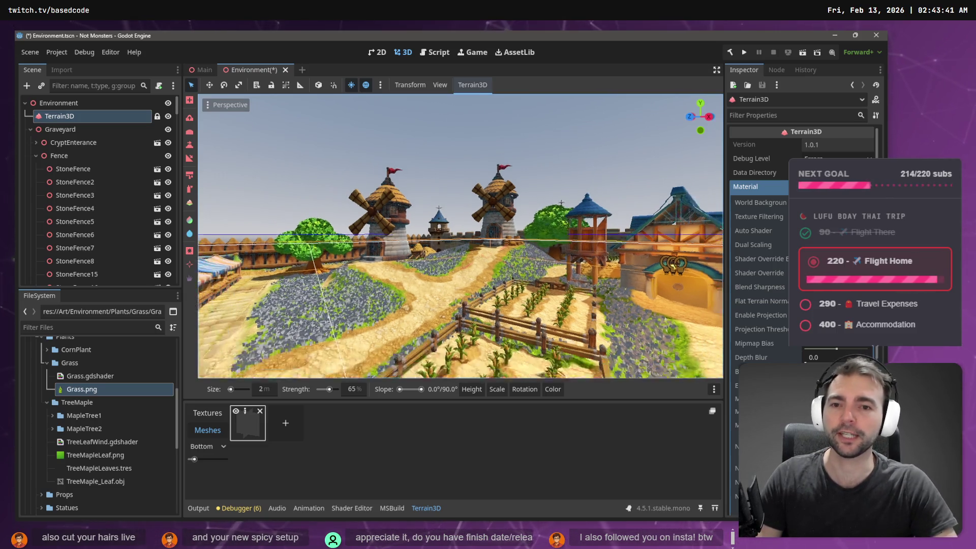
pyautogui.press('w')
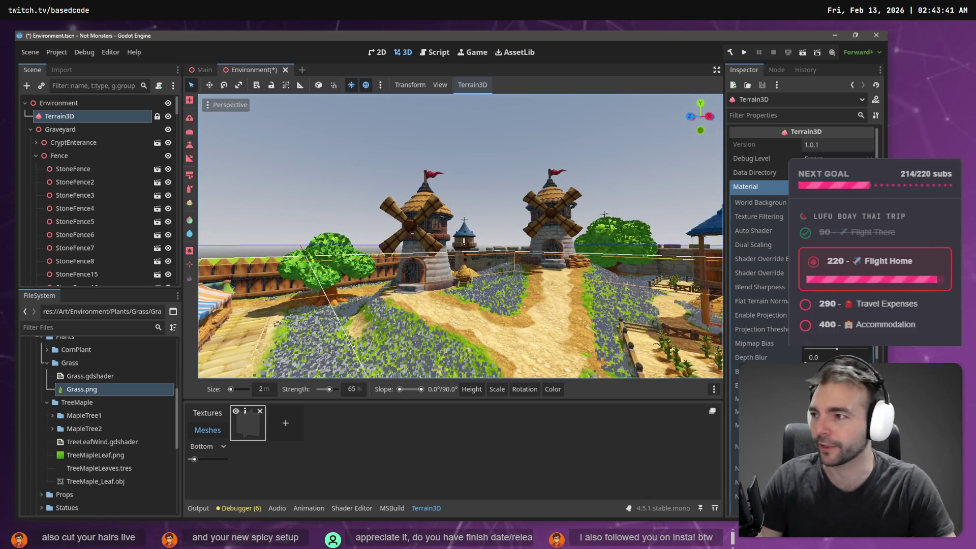
pyautogui.press('w')
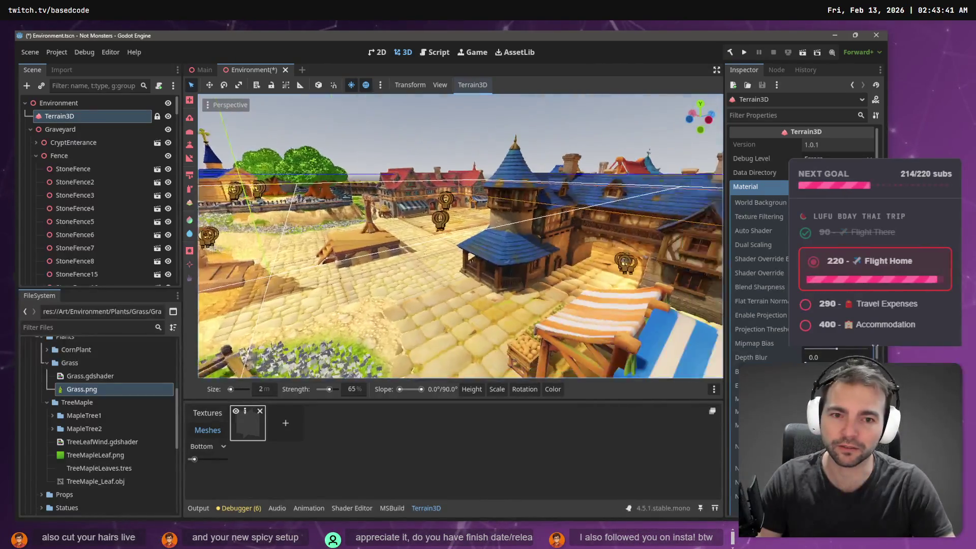
pyautogui.press('w')
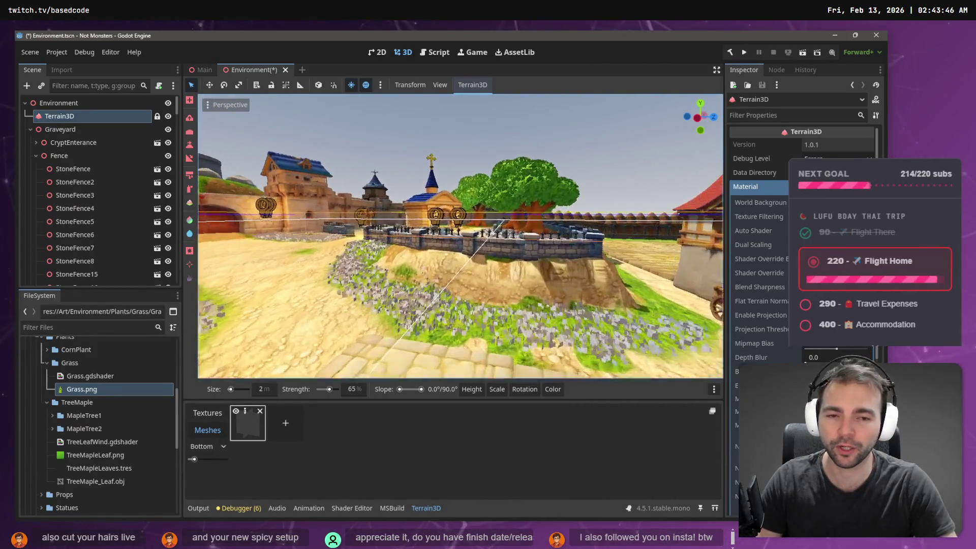
pyautogui.press('w')
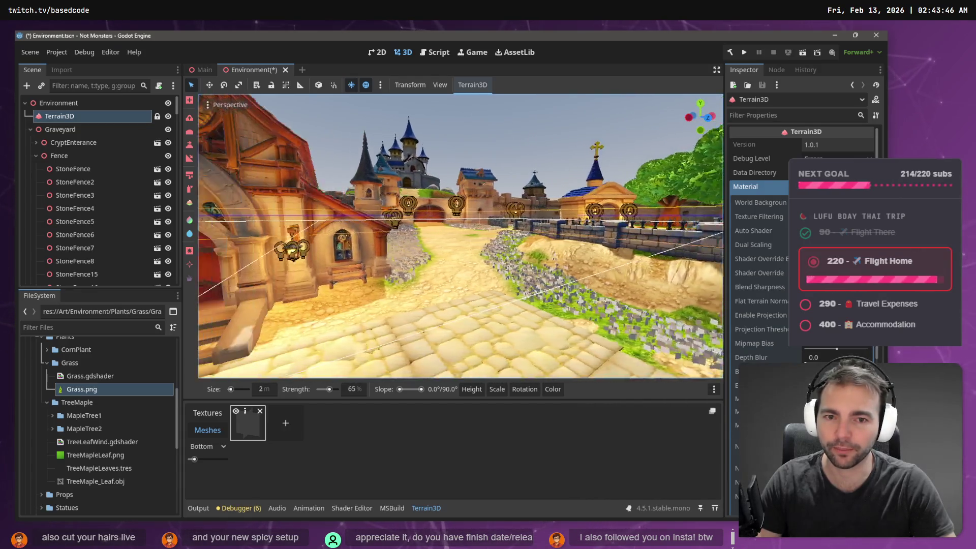
pyautogui.press('w')
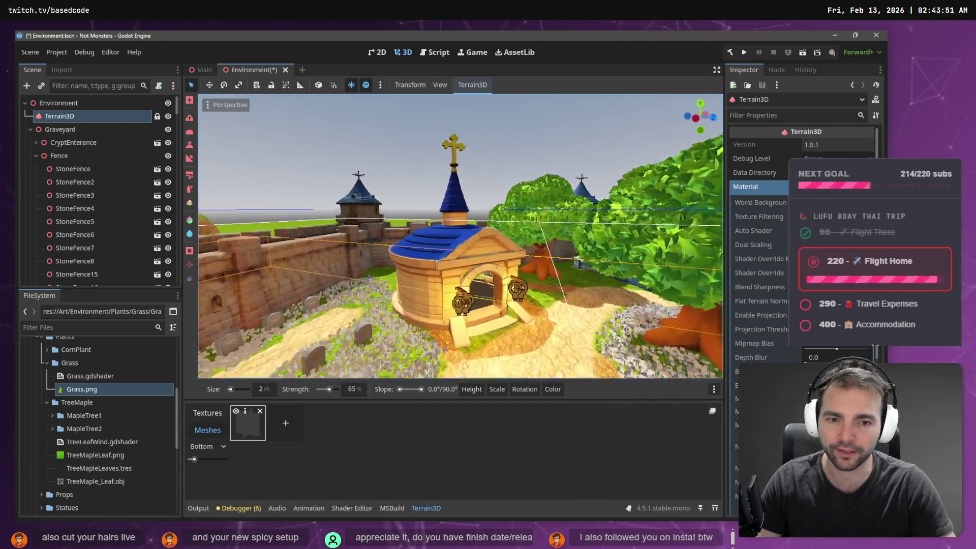
pyautogui.press('w')
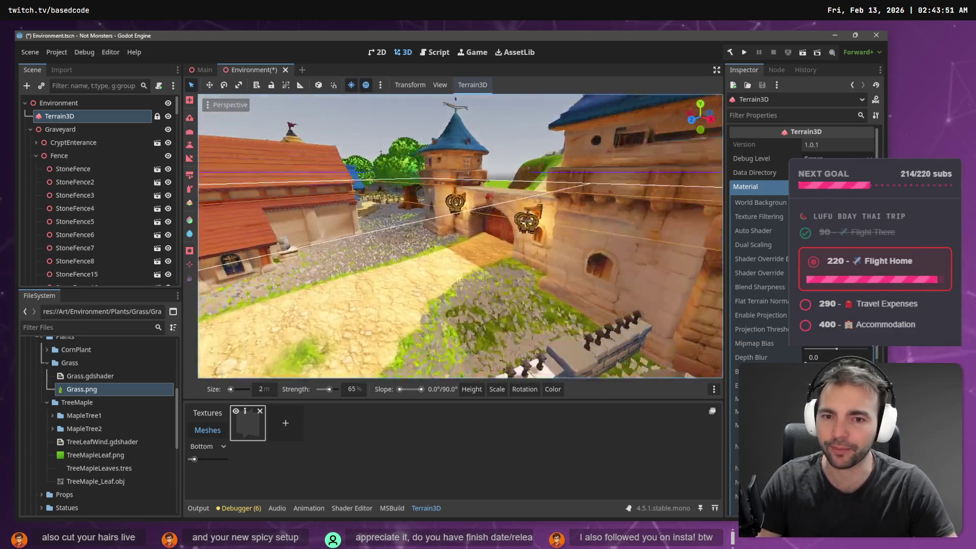
pyautogui.press('w')
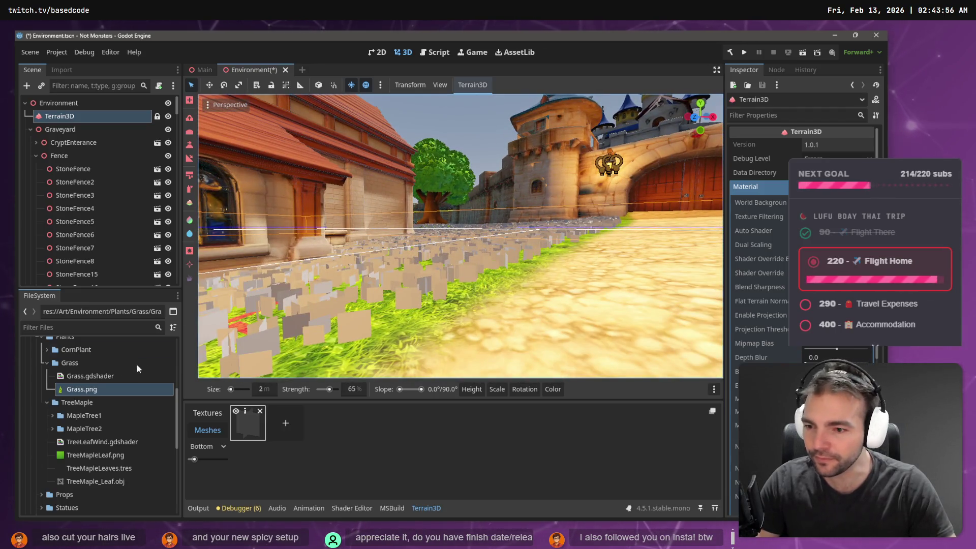
# Select the Grass.gdshader file in the FileSystem.
pyautogui.click(91, 376)
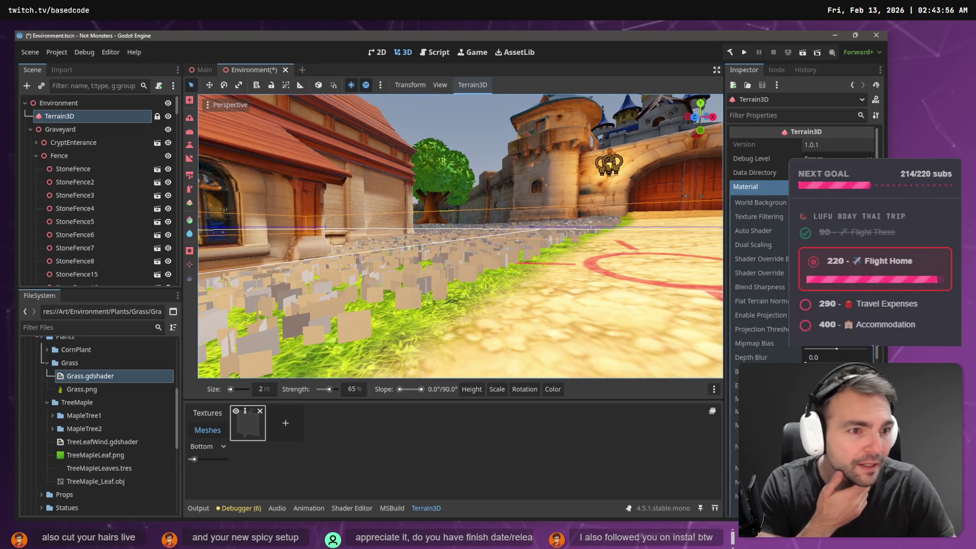
pyautogui.scroll(-3, 763, 254)
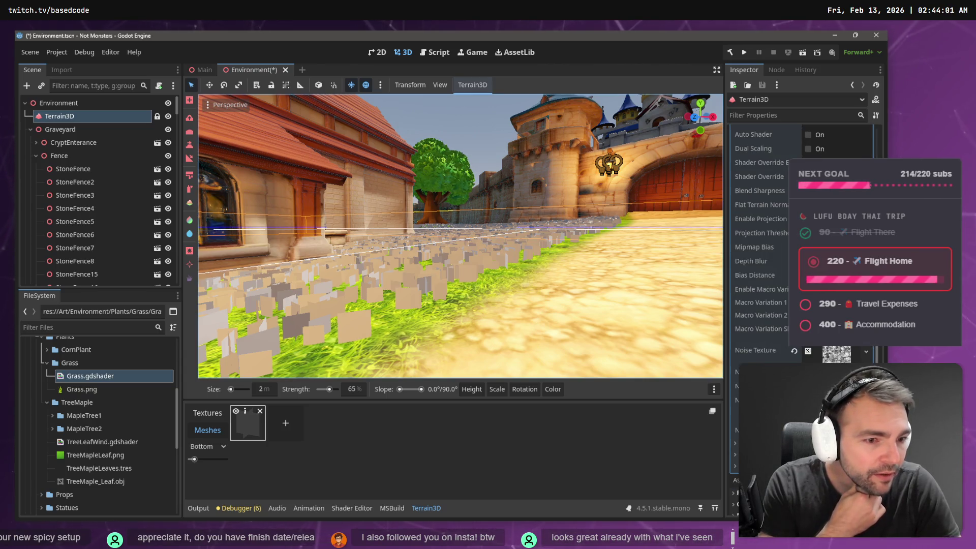
pyautogui.scroll(3, 849, 355)
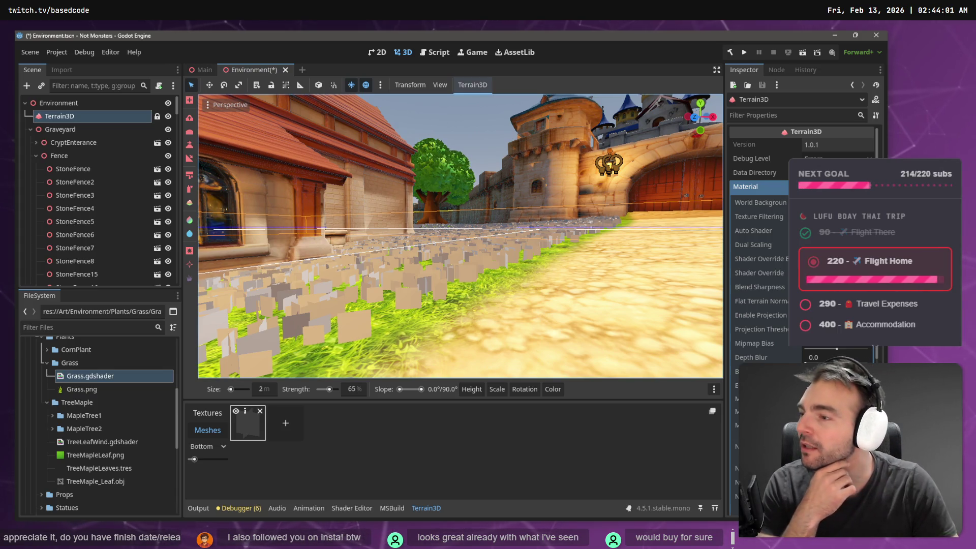
# Open the New Mesh grass asset's settings and check Material Override options, which offer only TreeMapleLeaves.tres.
pyautogui.moveTo(759, 217)
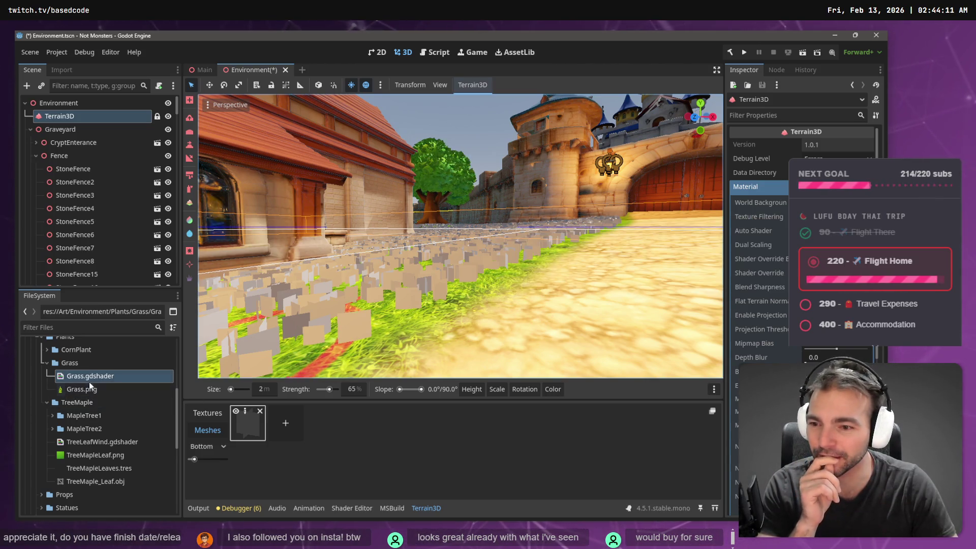
pyautogui.click(247, 424)
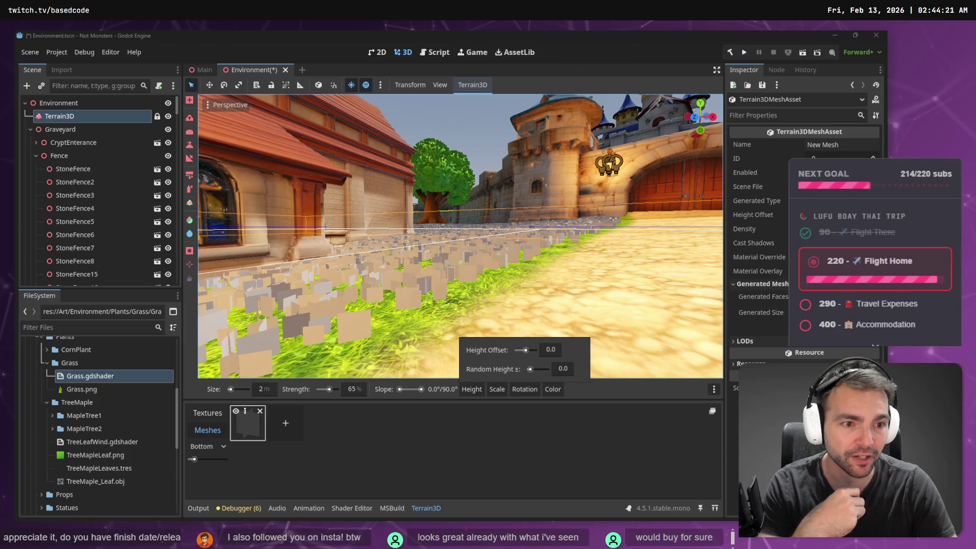
pyautogui.click(834, 256)
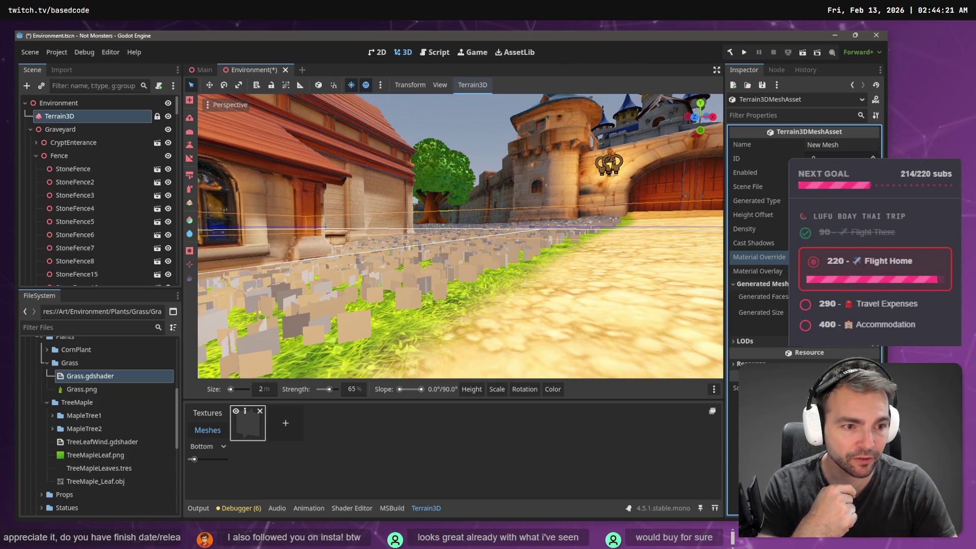
pyautogui.click(834, 256)
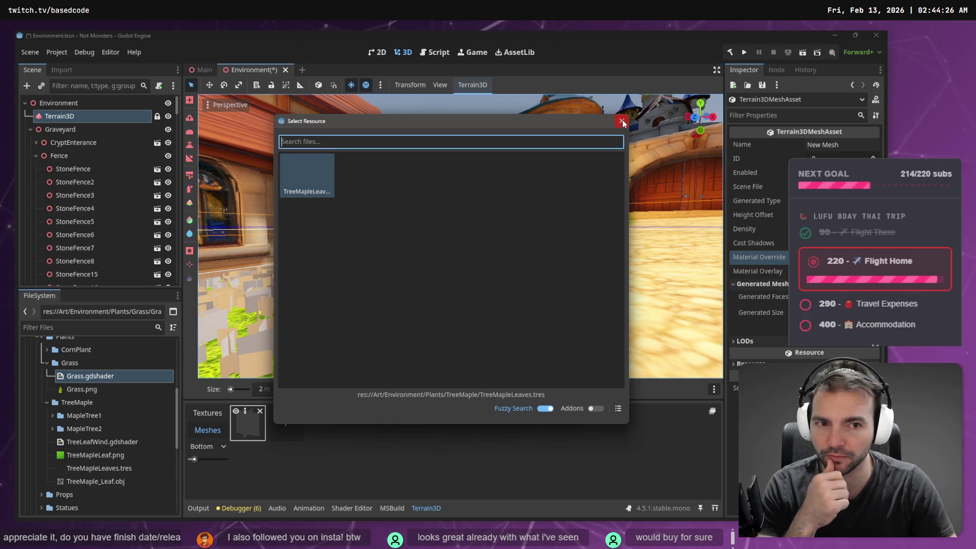
pyautogui.press('Escape')
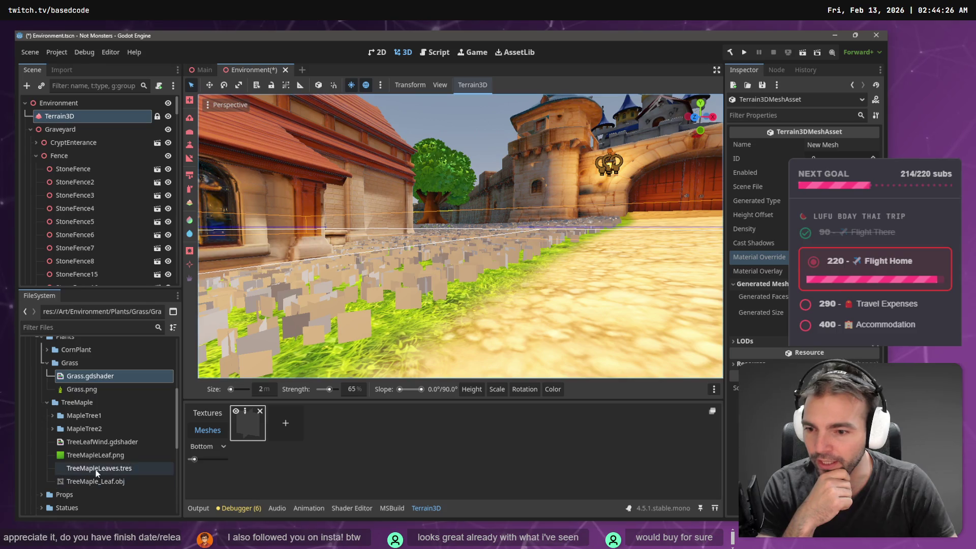
# Select TreeMapleLeaves.tres, then start and cancel creating a new resource in the Grass folder.
pyautogui.click(97, 472)
pyautogui.rightClick(85, 366)
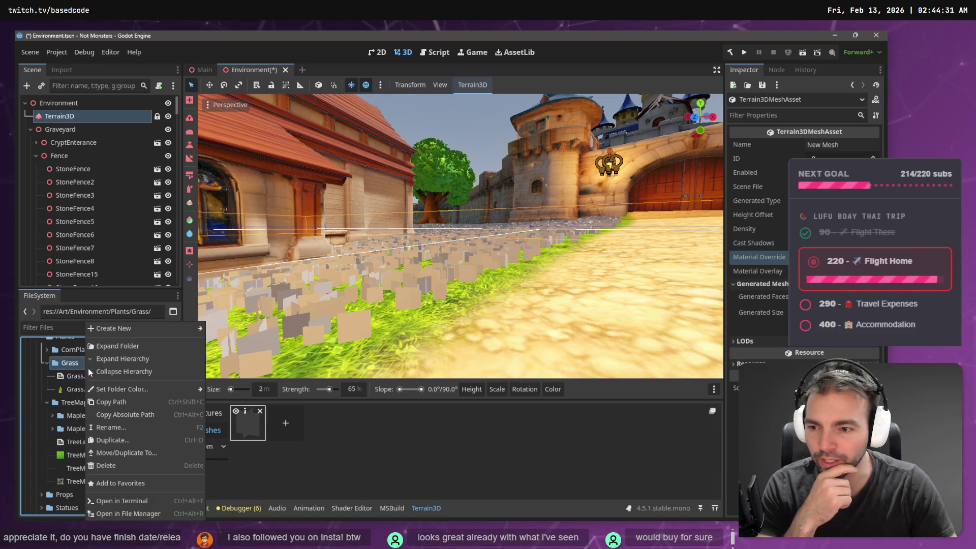
pyautogui.moveTo(130, 328)
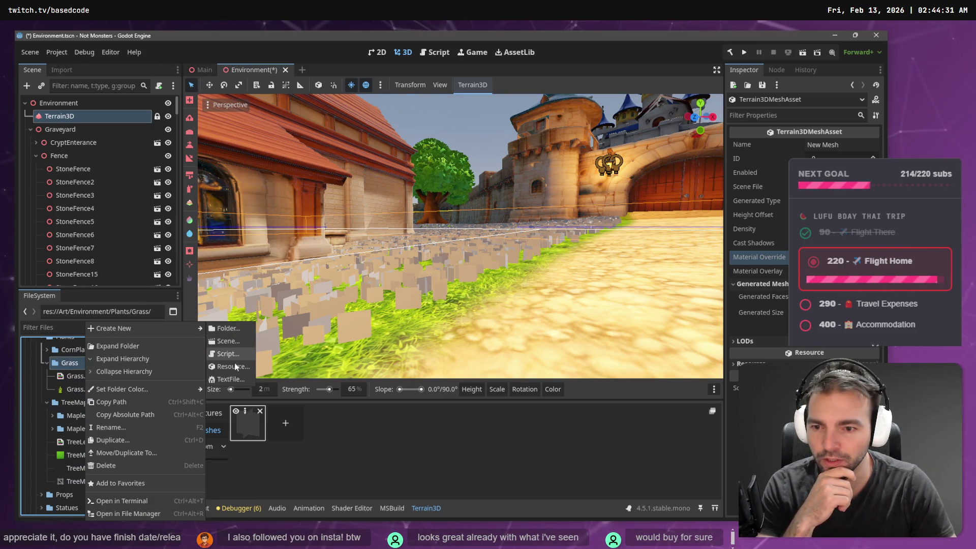
pyautogui.click(234, 366)
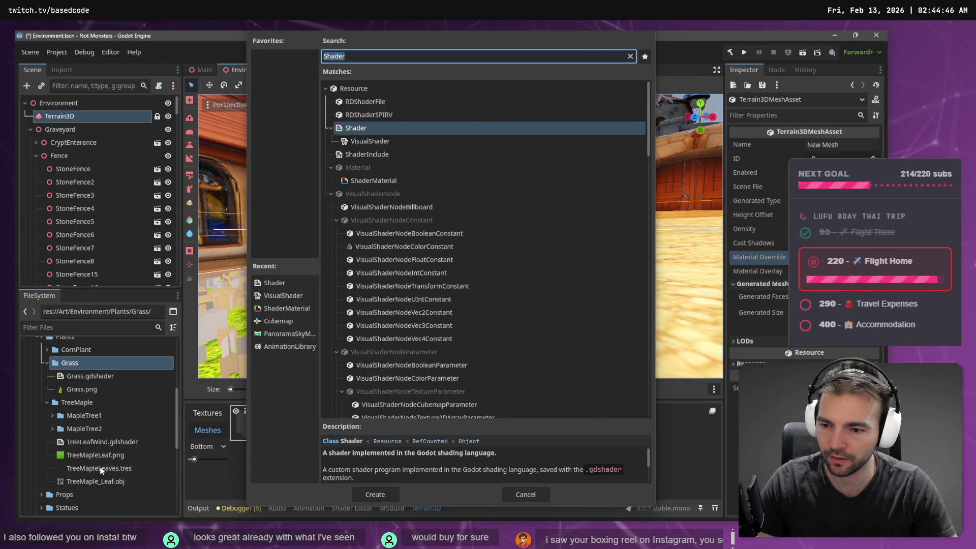
pyautogui.click(526, 495)
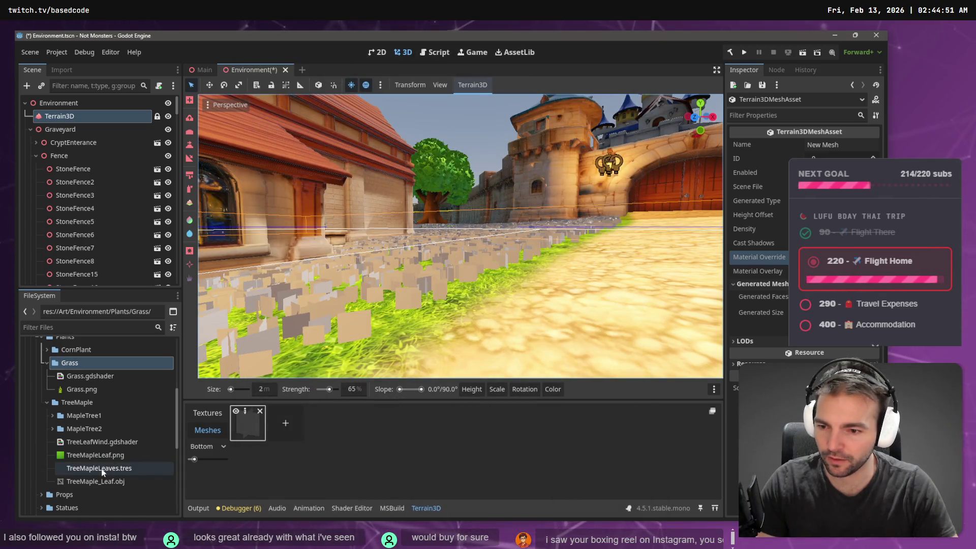
# Create a ShaderMaterial named Grass.tres in the Grass folder and select it for editing.
pyautogui.rightClick(70, 362)
pyautogui.moveTo(117, 331)
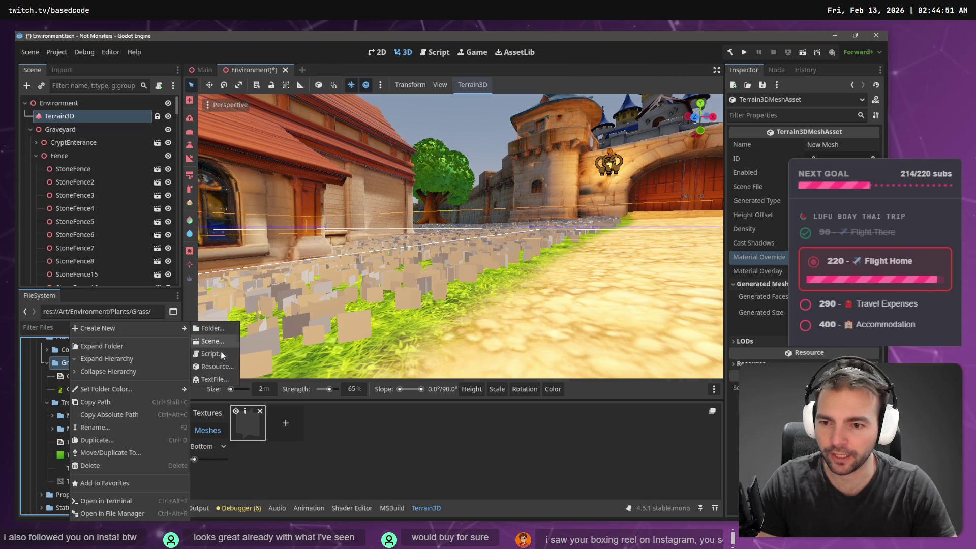
pyautogui.click(226, 365)
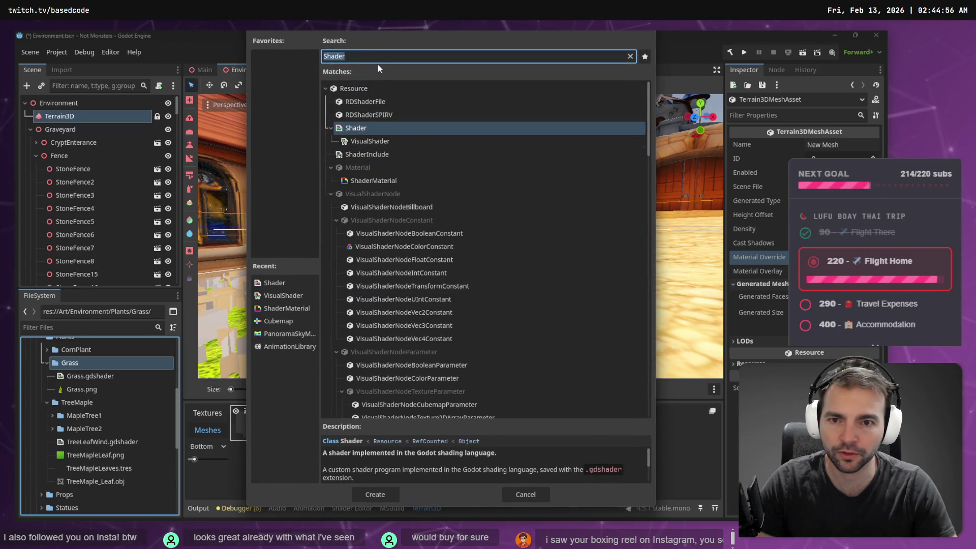
pyautogui.doubleClick(386, 182)
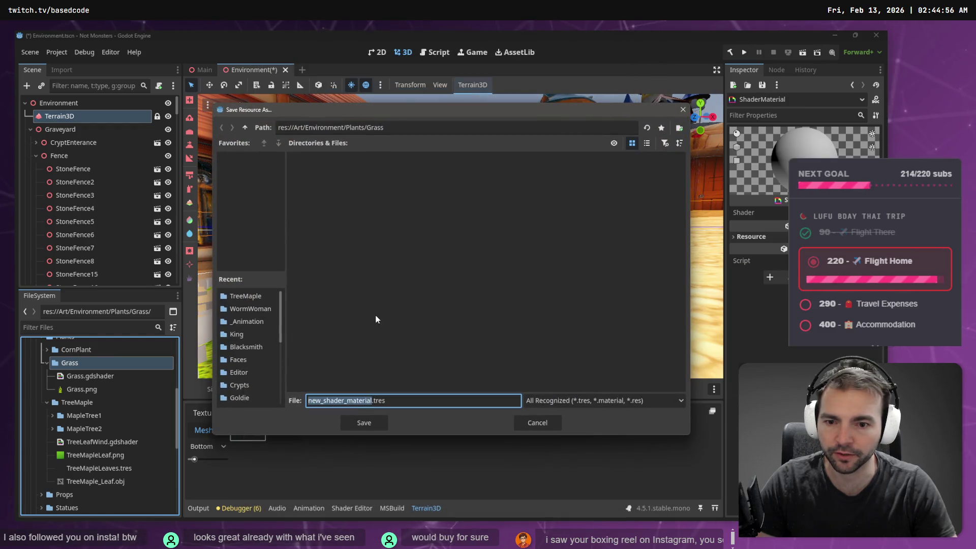
pyautogui.write('Grass')
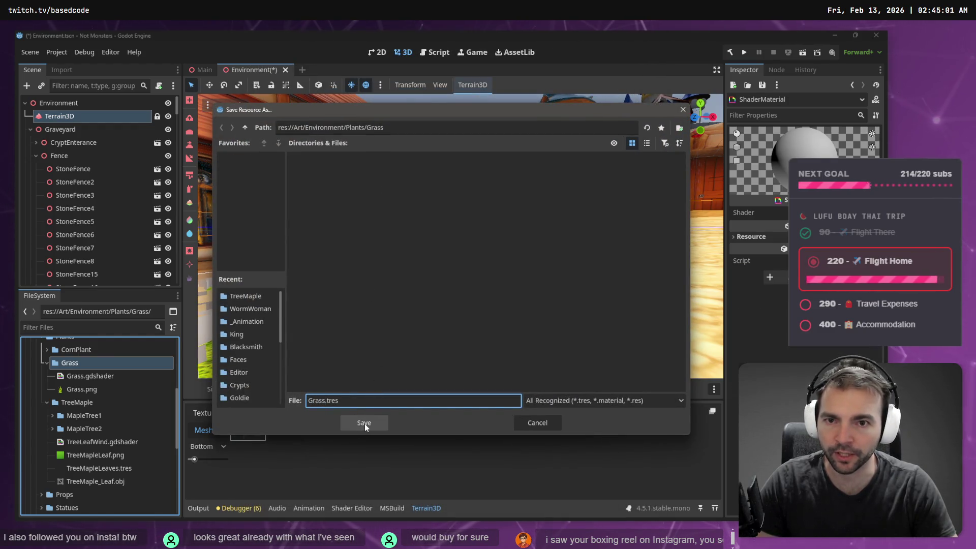
pyautogui.click(364, 423)
pyautogui.click(86, 402)
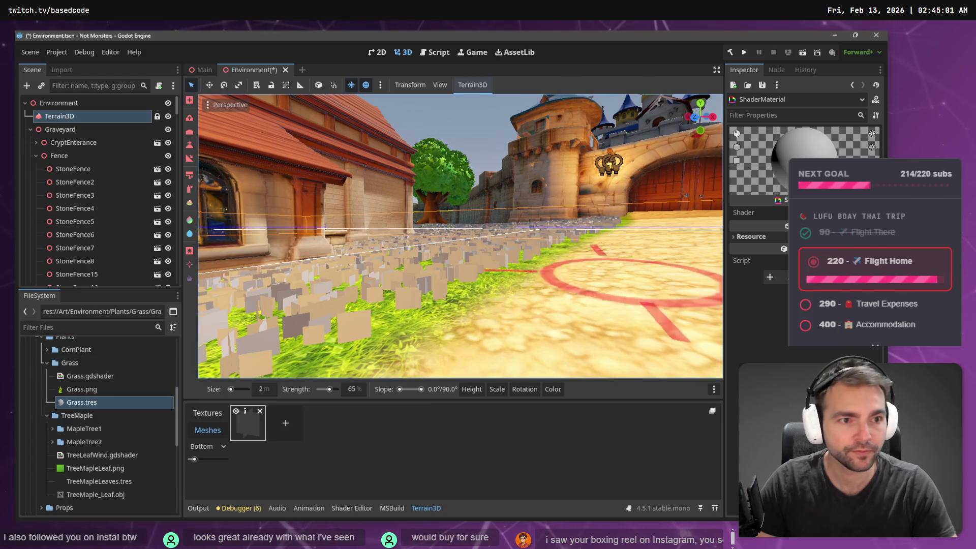
pyautogui.click(875, 346)
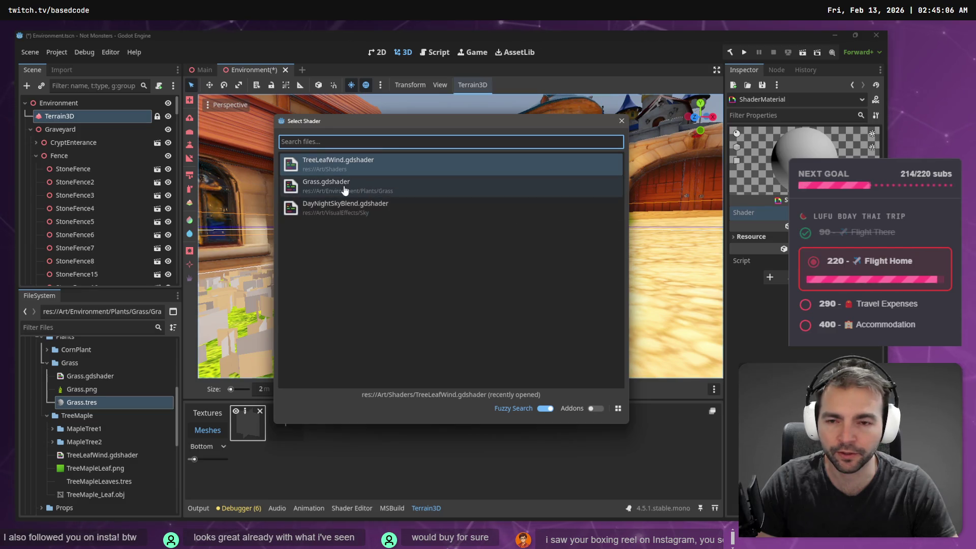
# Assign Grass.gdshader to Grass.tres and set Grass.png as its albedo alpha texture.
pyautogui.doubleClick(342, 189)
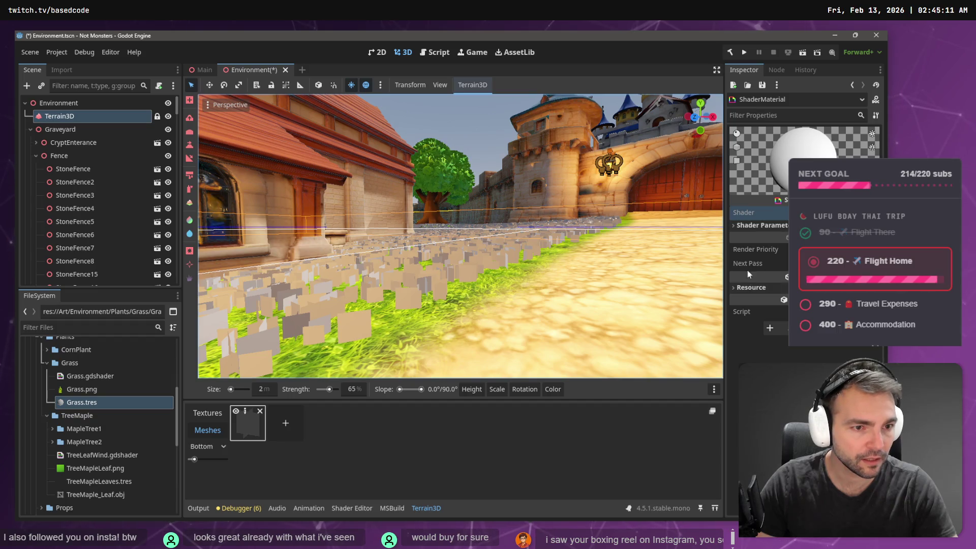
pyautogui.click(759, 226)
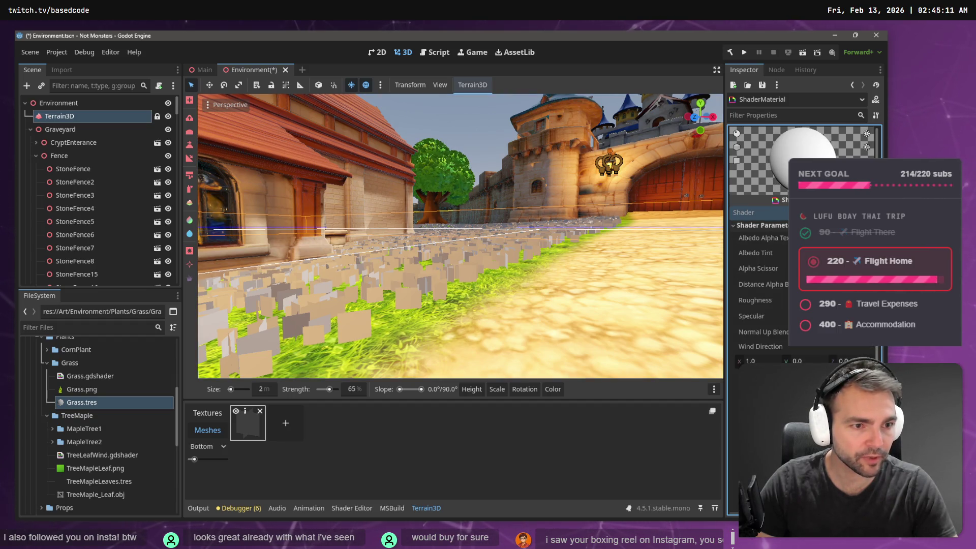
pyautogui.moveTo(645, 324); pyautogui.dragTo(875, 347)
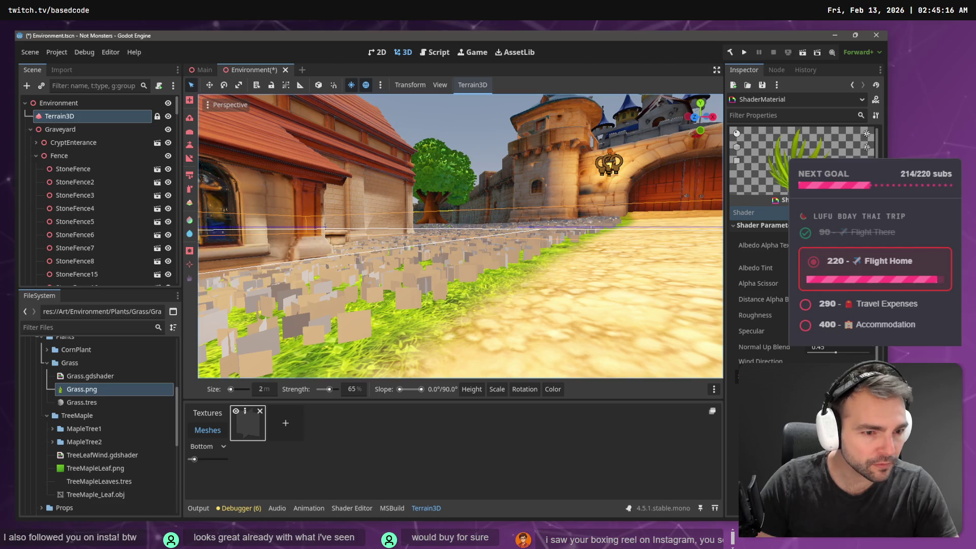
pyautogui.scroll(-3, 758, 203)
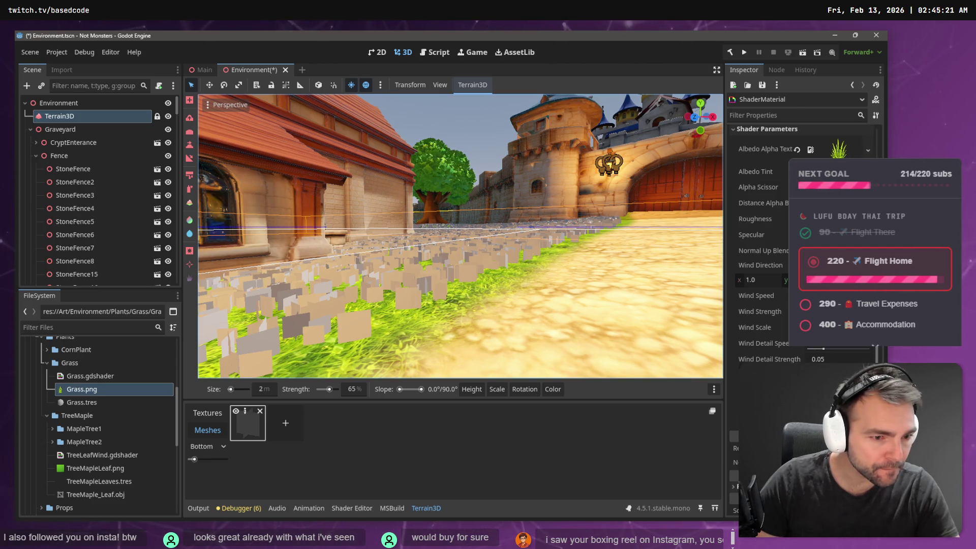
pyautogui.scroll(3, 757, 229)
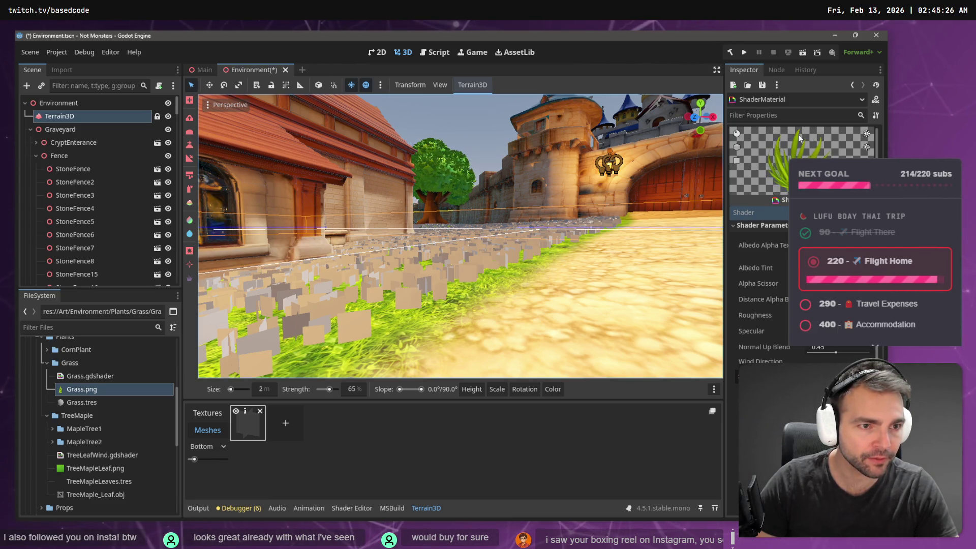
# Reopen the grass mesh asset's settings and bring up its Material Override resource list.
pyautogui.moveTo(617, 183); pyautogui.dragTo(372, 398)
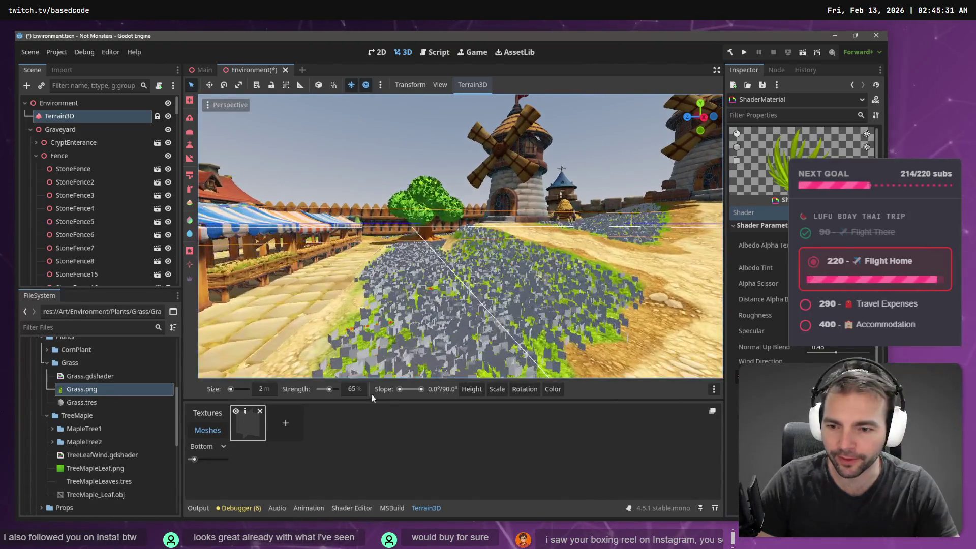
pyautogui.click(245, 412)
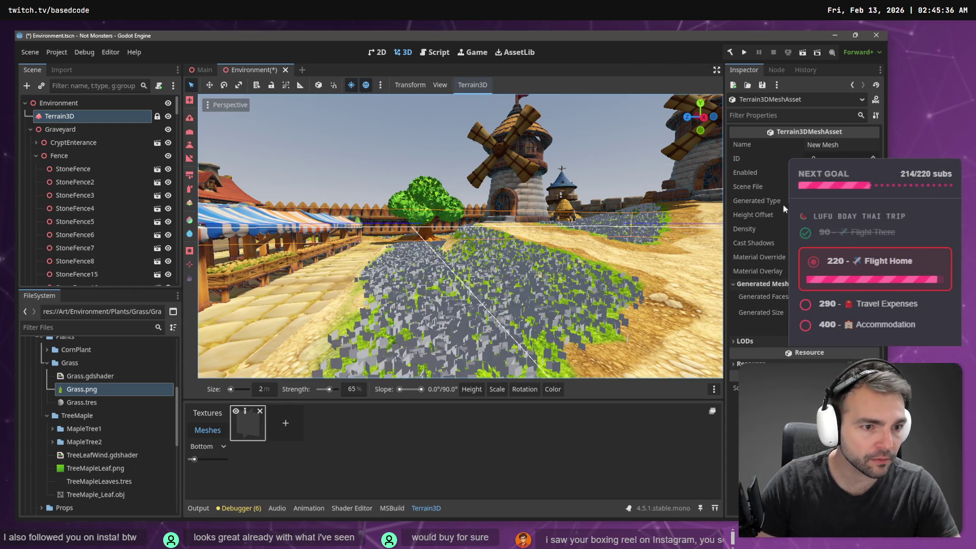
pyautogui.click(761, 257)
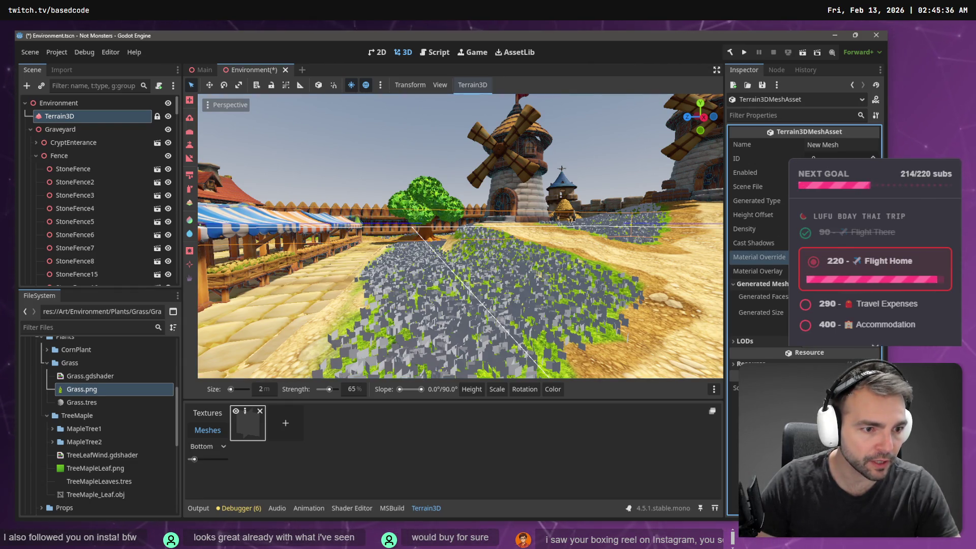
pyautogui.click(839, 305)
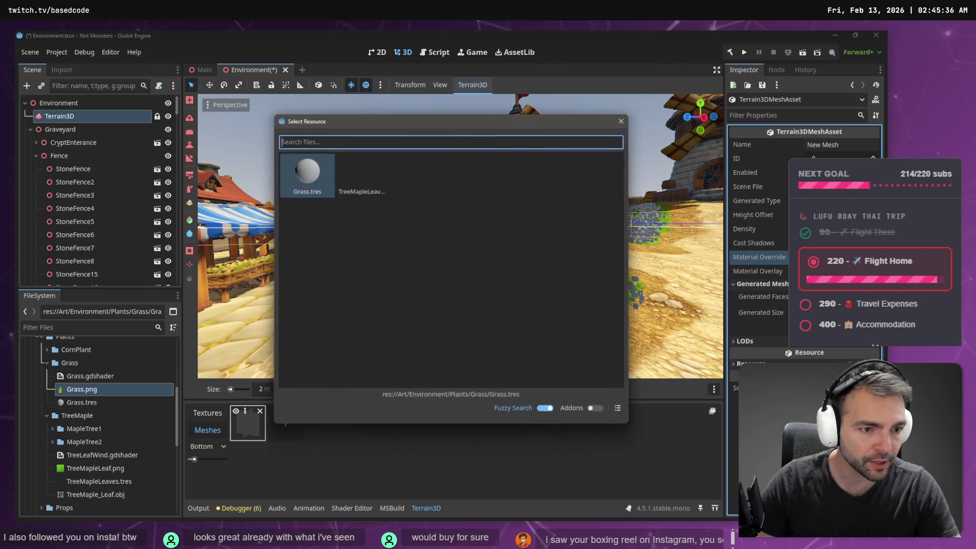
# Apply Grass.tres as the grass mesh's material override and fly through the village grass to inspect it.
pyautogui.doubleClick(308, 173)
pyautogui.press('w')
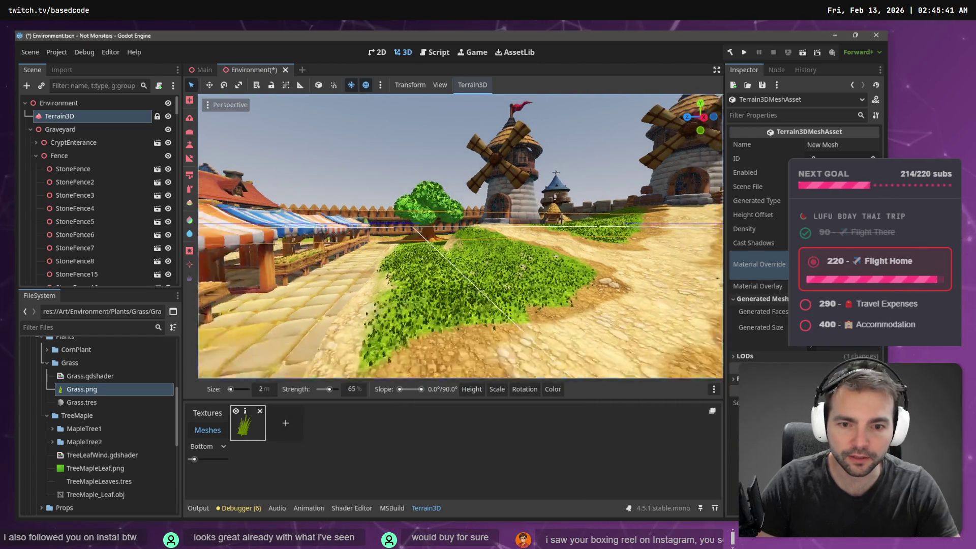
pyautogui.press('w')
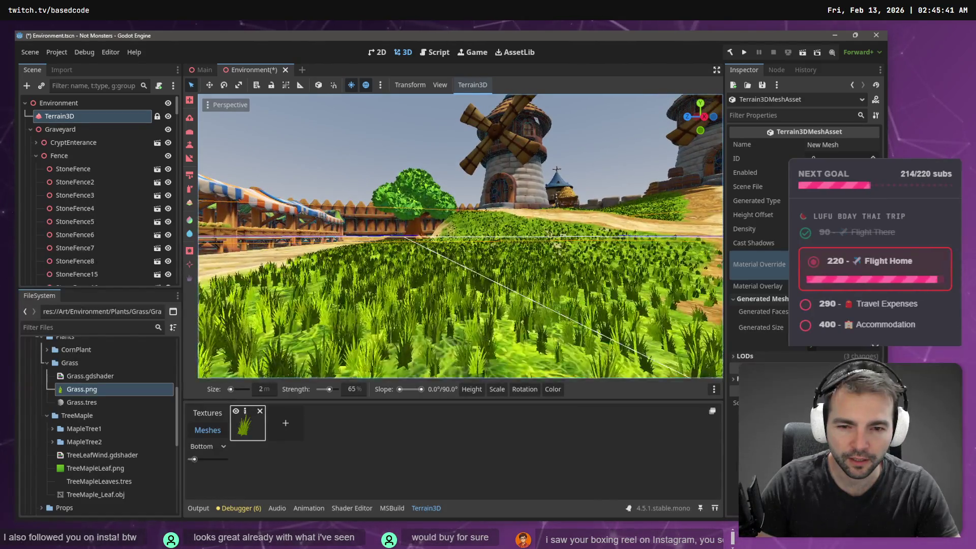
pyautogui.press('w')
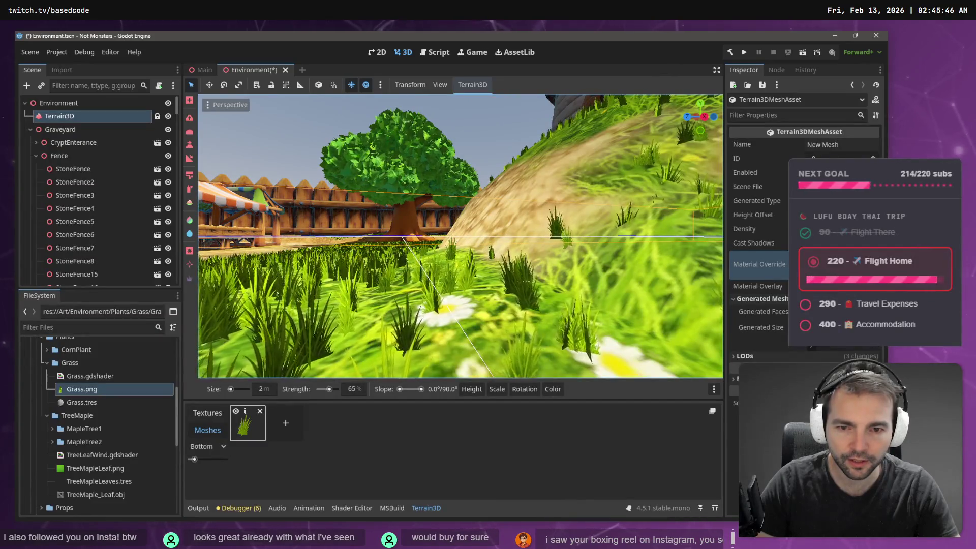
pyautogui.press('a')
pyautogui.press('d')
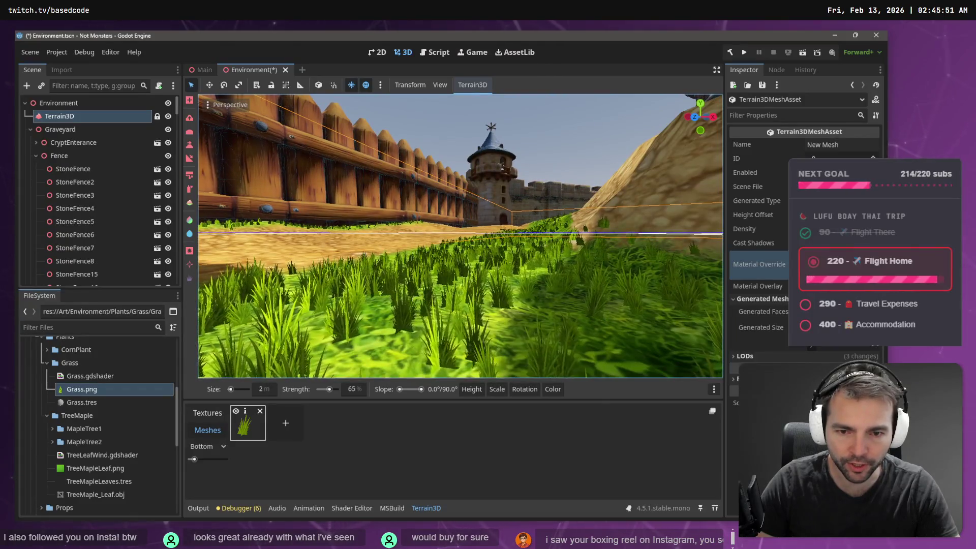
pyautogui.press('w')
pyautogui.press('a')
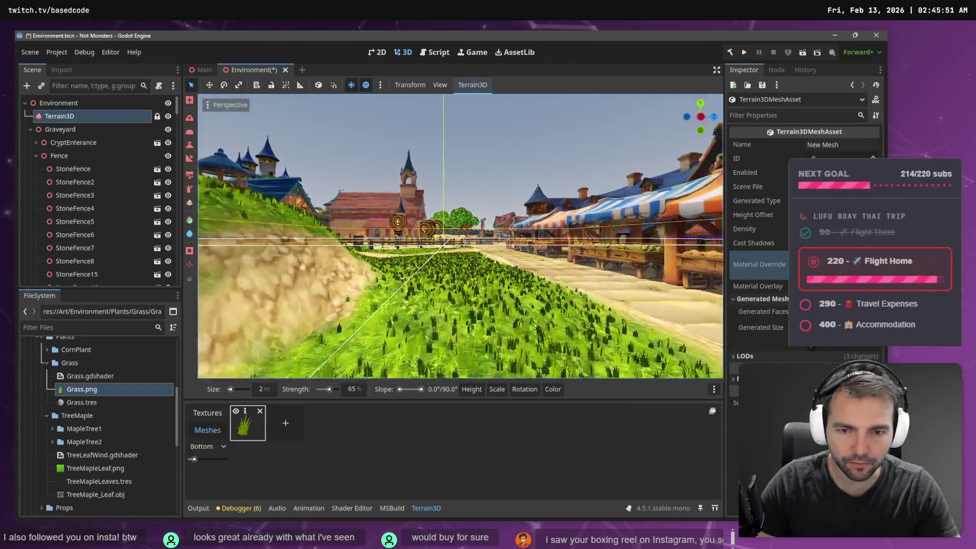
pyautogui.press('a')
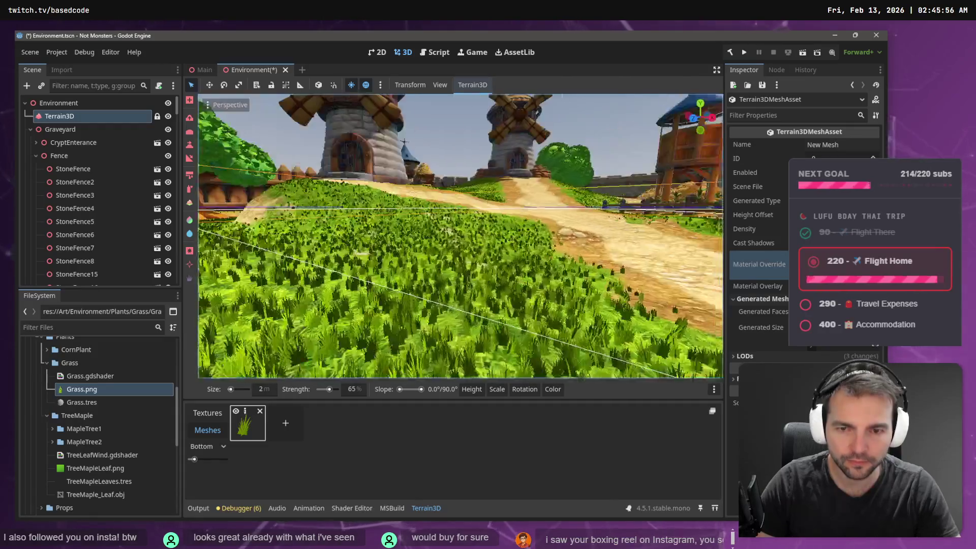
pyautogui.click(834, 264)
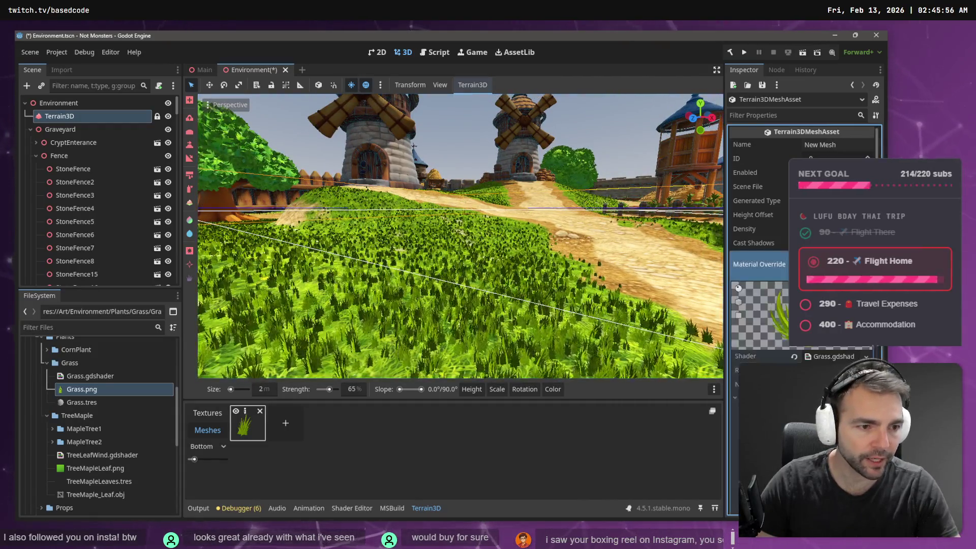
# Open Grass.gdshader in the Shader Editor, review its wind parameters, and fly over the village grass.
pyautogui.click(834, 357)
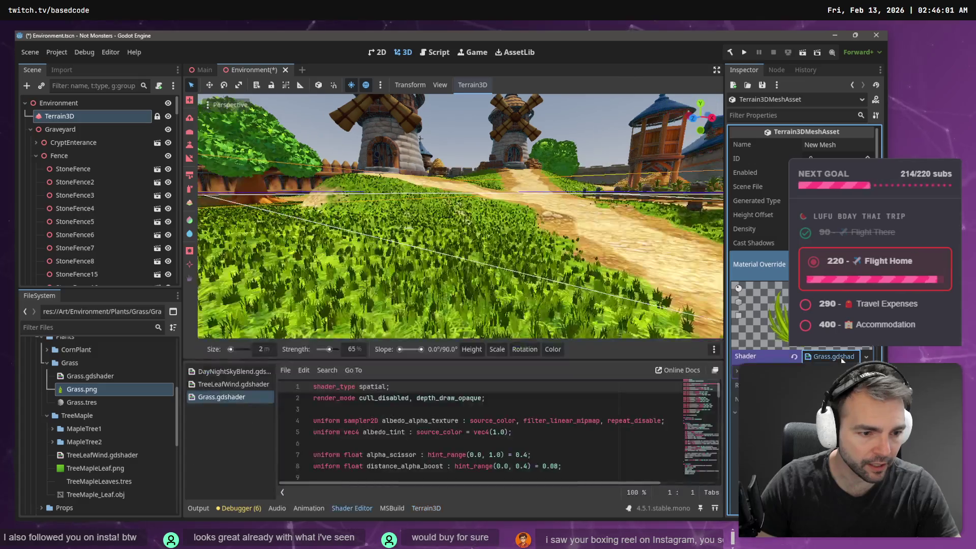
pyautogui.scroll(-4, 760, 254)
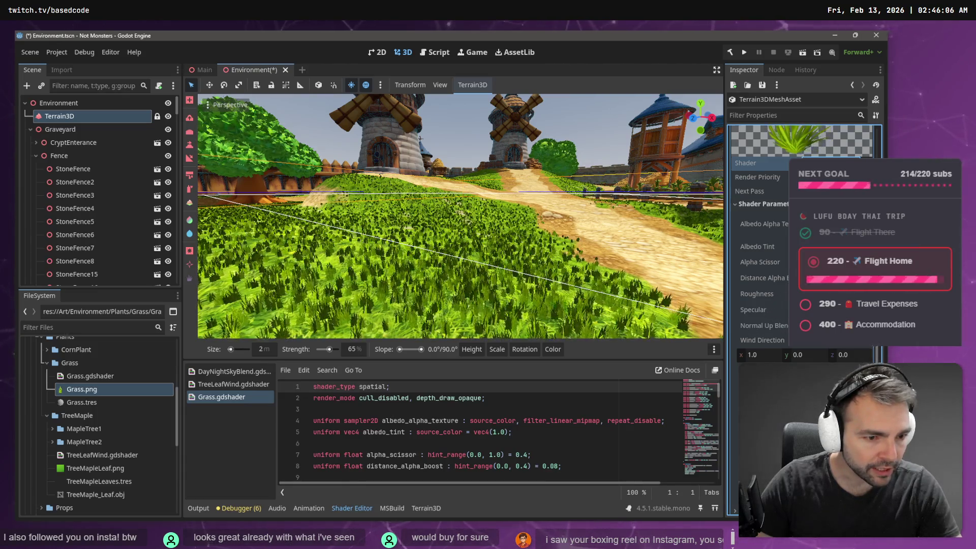
pyautogui.scroll(-2, 773, 350)
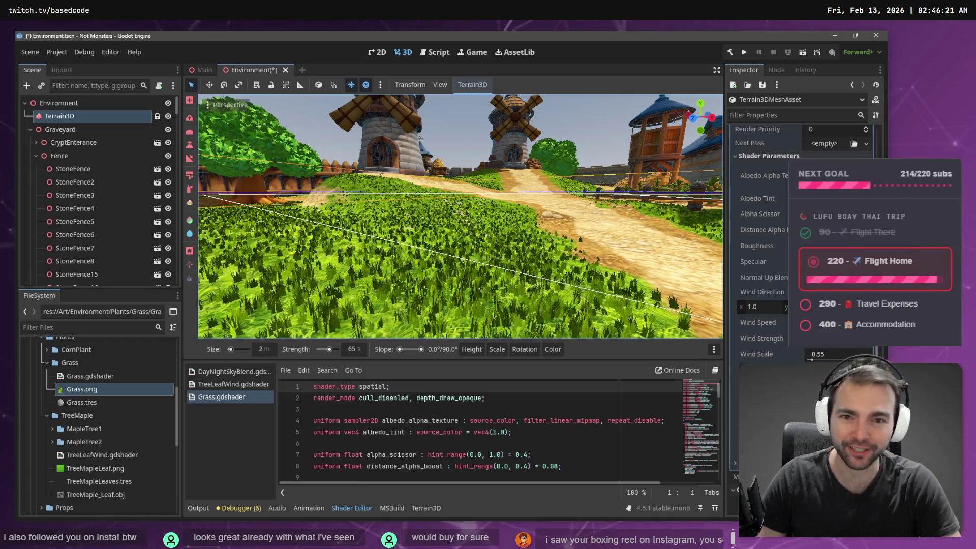
pyautogui.moveTo(457, 219); pyautogui.dragTo(335, 219)
pyautogui.moveTo(417, 173); pyautogui.dragTo(417, 172)
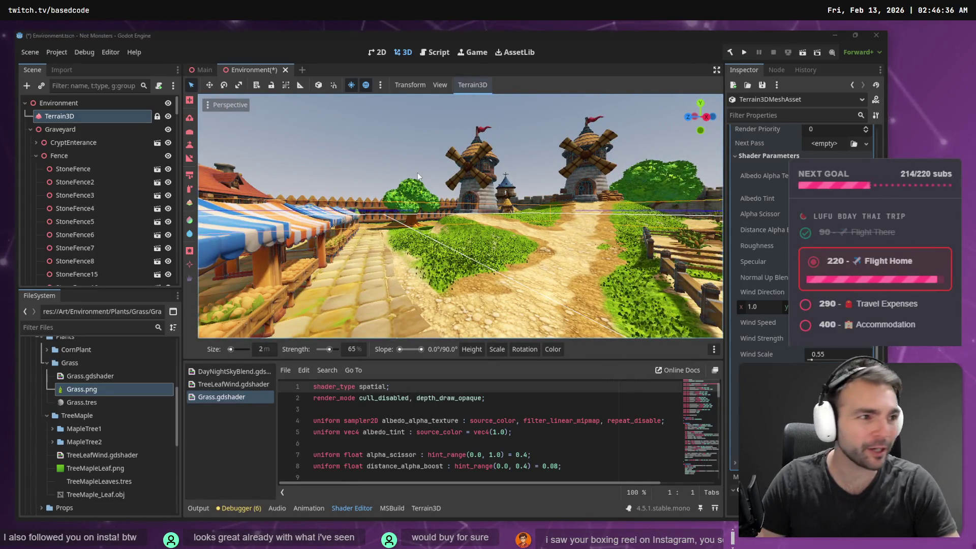
pyautogui.hotkey('alt', 'Tab')
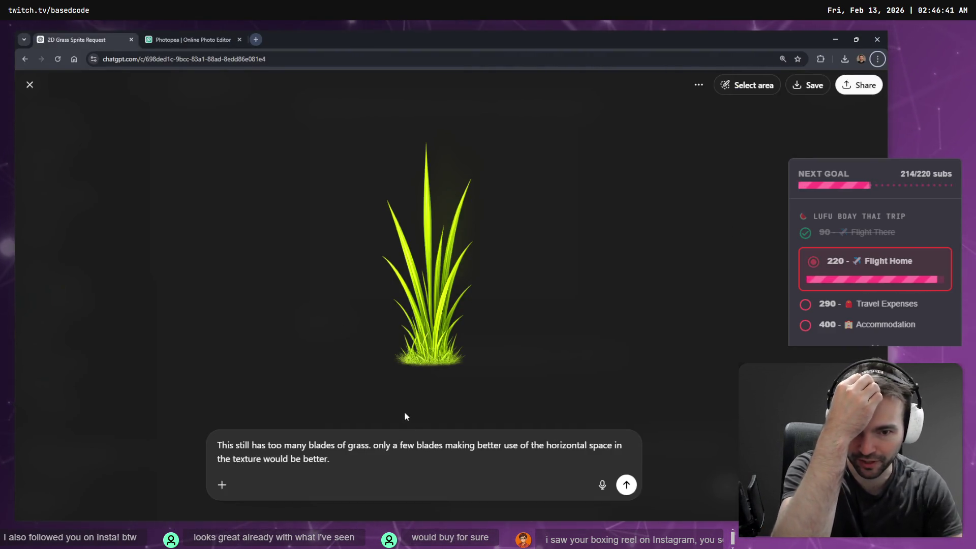
# Clear the old prompt from the ChatGPT input box.
pyautogui.hotkey('ctrl', 'a')
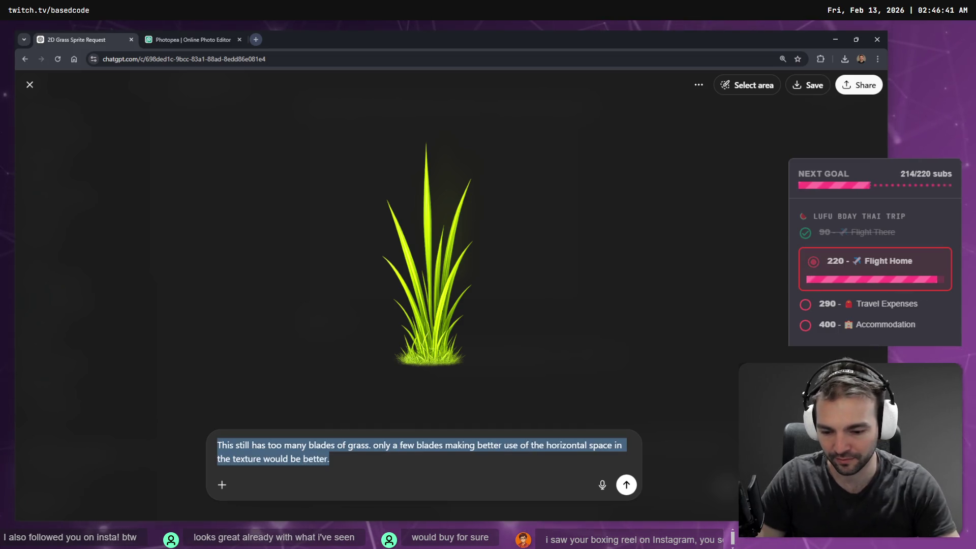
pyautogui.hotkey('ctrl', 'x')
pyautogui.hotkey('alt', 'Tab')
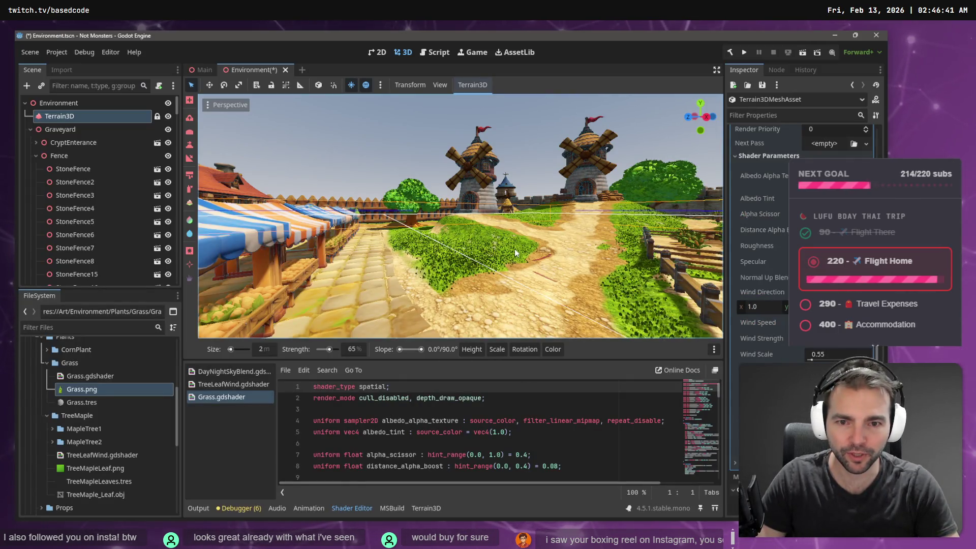
pyautogui.scroll(5, 515, 250)
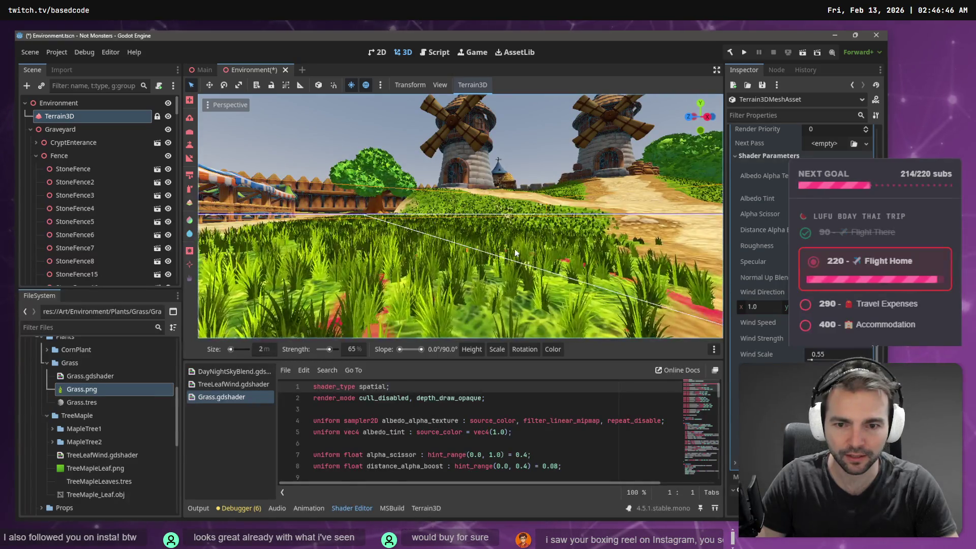
pyautogui.hotkey('alt', 'Tab')
# Dictate and send a request for a single grass blade in an almost flat colour.
pyautogui.press('super+h')
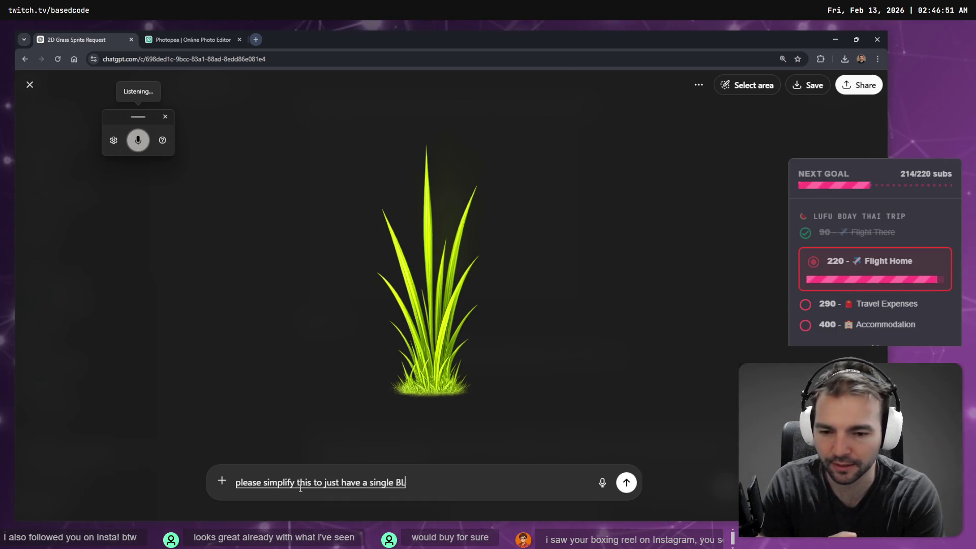
pyautogui.press('BackSpace')
pyautogui.press('BackSpace')
pyautogui.press('BackSpace')
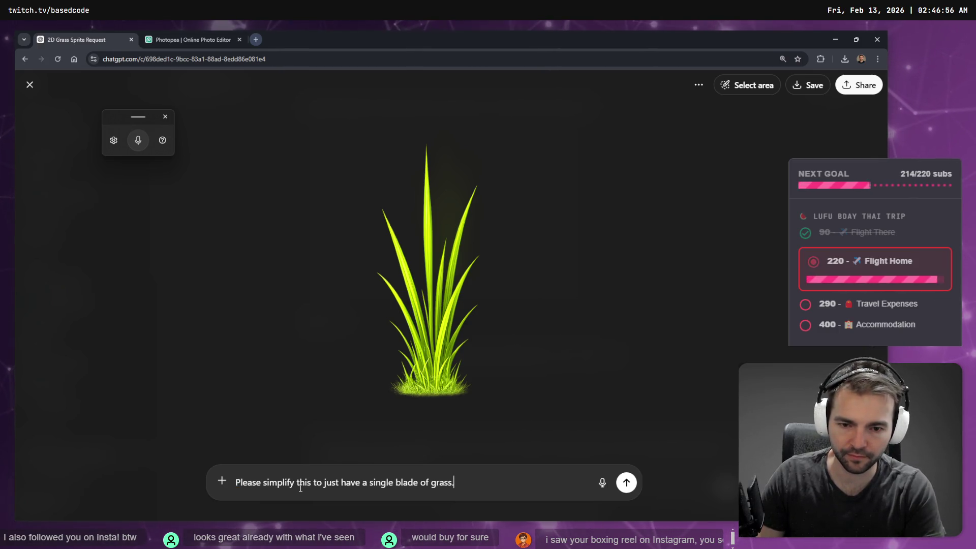
pyautogui.press('super+h')
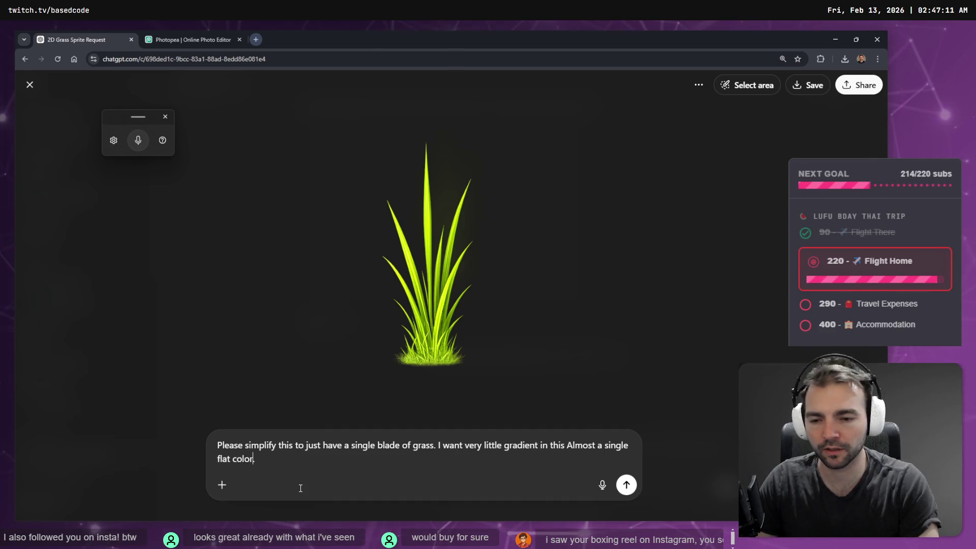
pyautogui.press('Return')
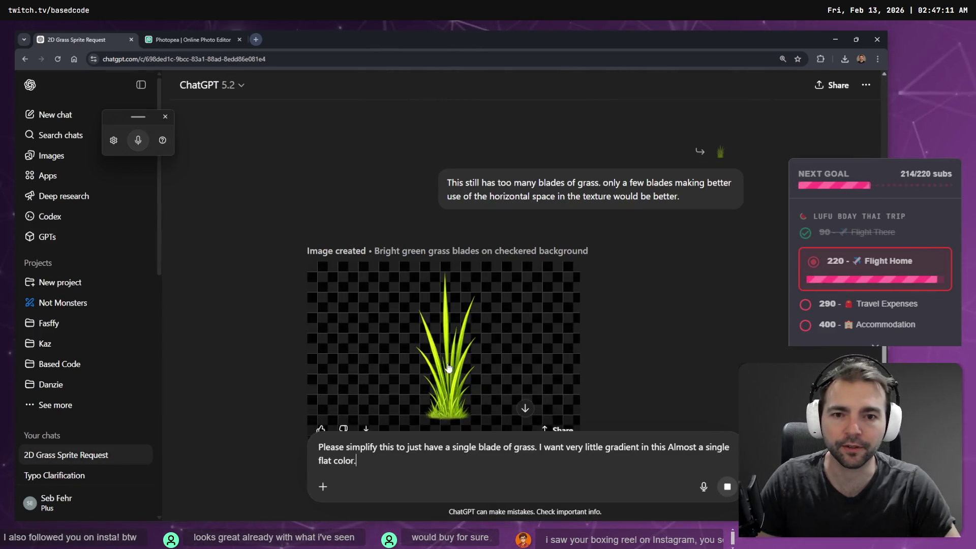
pyautogui.hotkey('alt', 'Tab')
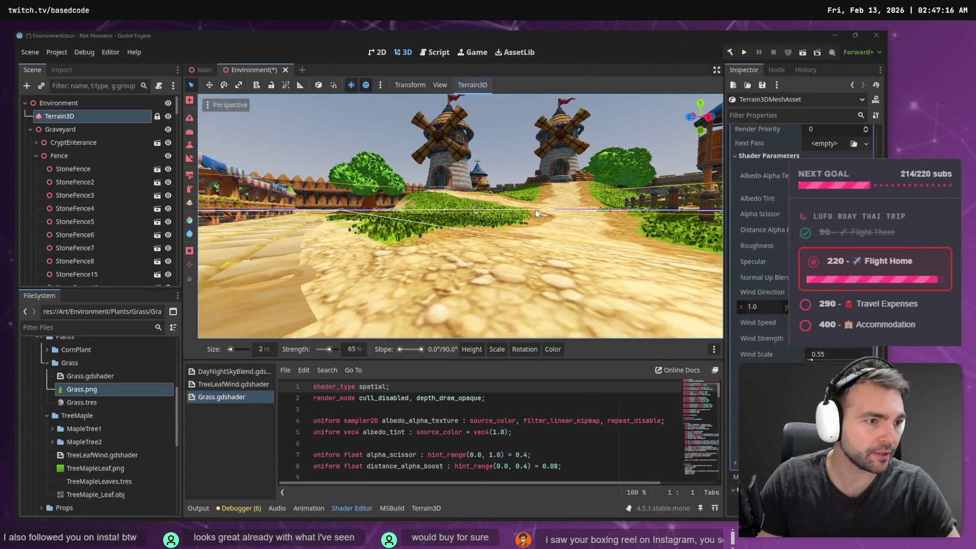
pyautogui.hotkey('alt', 'Tab')
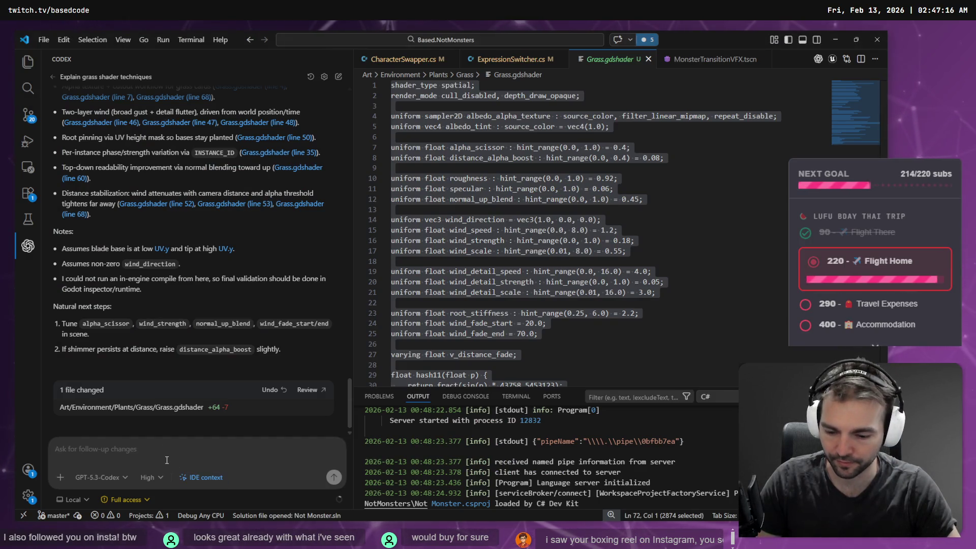
# Tell Codex the grass UVs are flipped so the blade bottoms sway, and send it.
pyautogui.press('super+h')
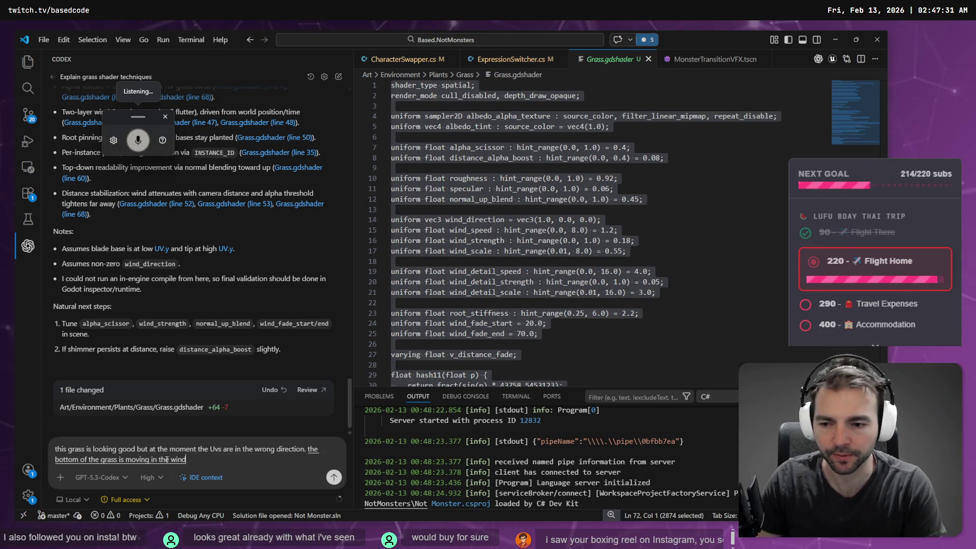
pyautogui.press('Return')
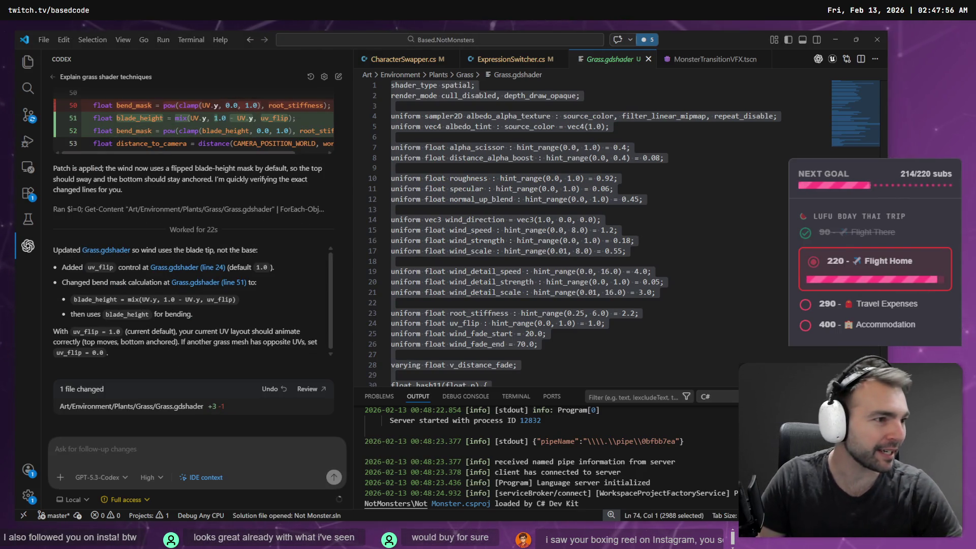
pyautogui.hotkey('alt', 'Tab')
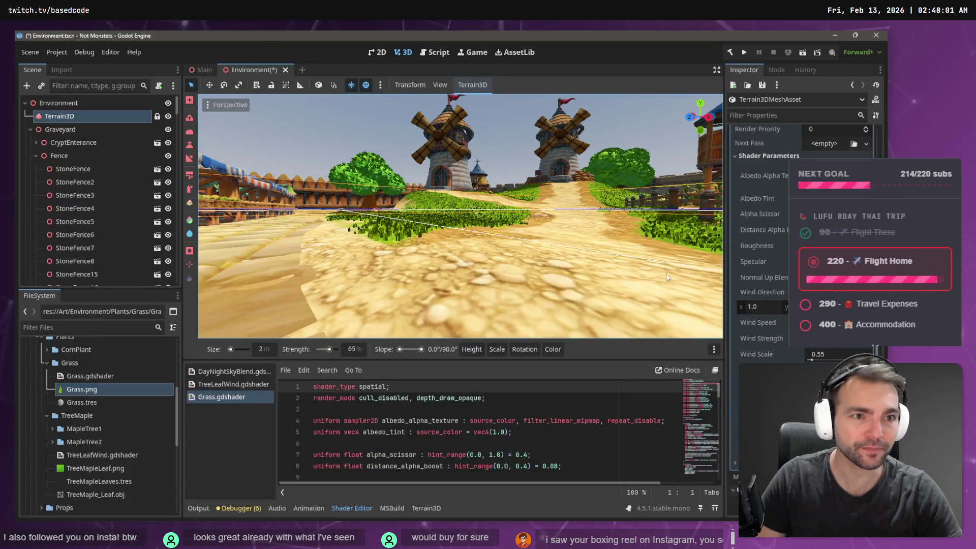
# Save the Environment scene, look over the updated grass, and start a follow-up Codex message.
pyautogui.hotkey('ctrl', 's')
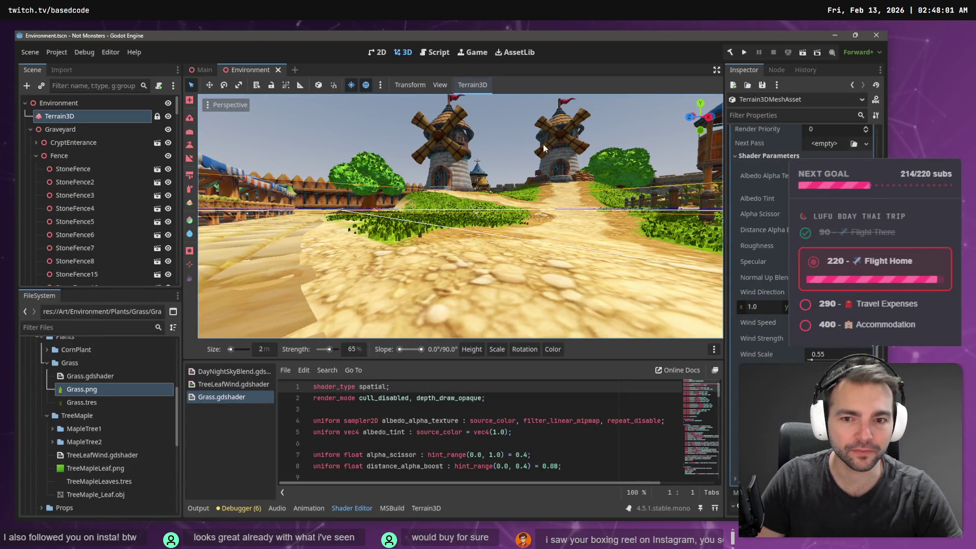
pyautogui.scroll(5, 556, 129)
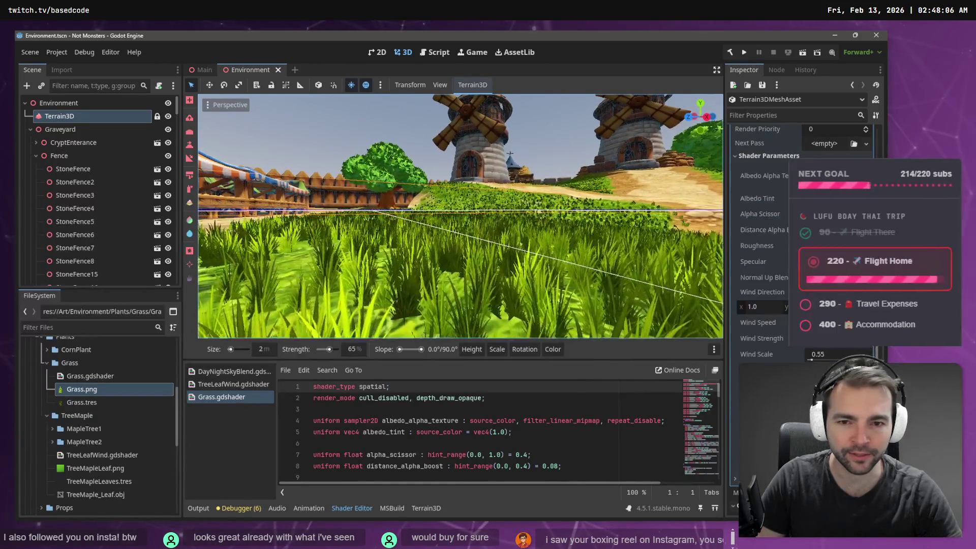
pyautogui.scroll(-5, 460, 216)
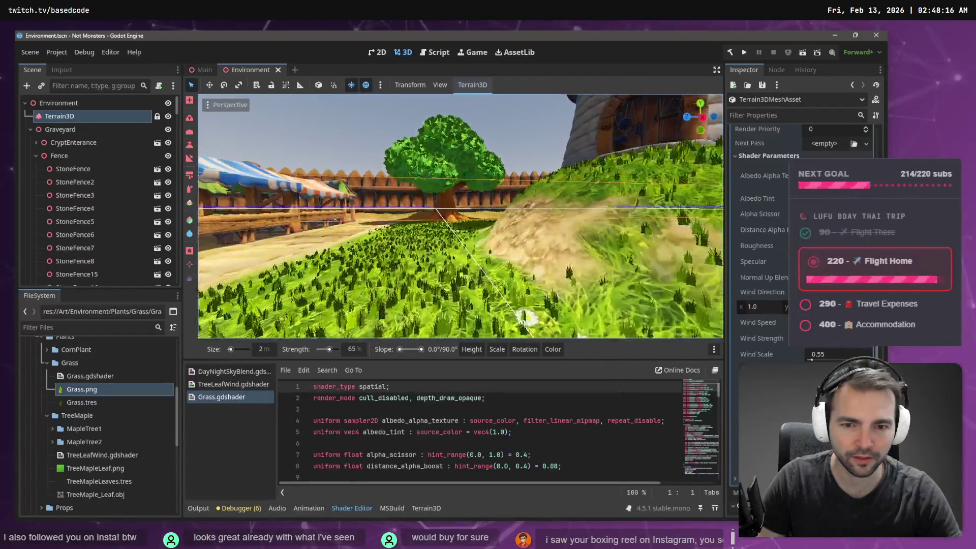
pyautogui.hotkey('alt', 'Tab')
pyautogui.click(188, 451)
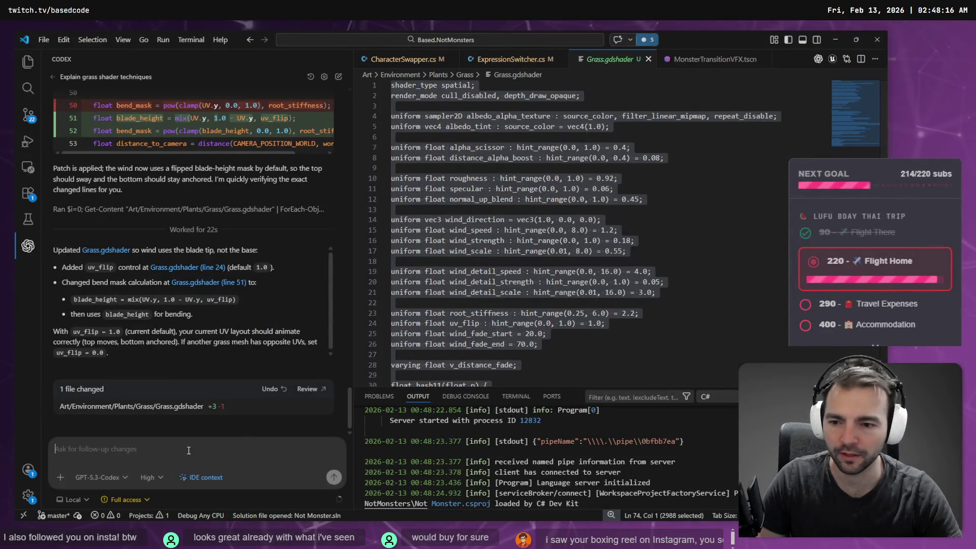
# Replace the leftover draft in ChatGPT and send 'Make the blade of grass much wider.' by dictation.
pyautogui.press('super+h')
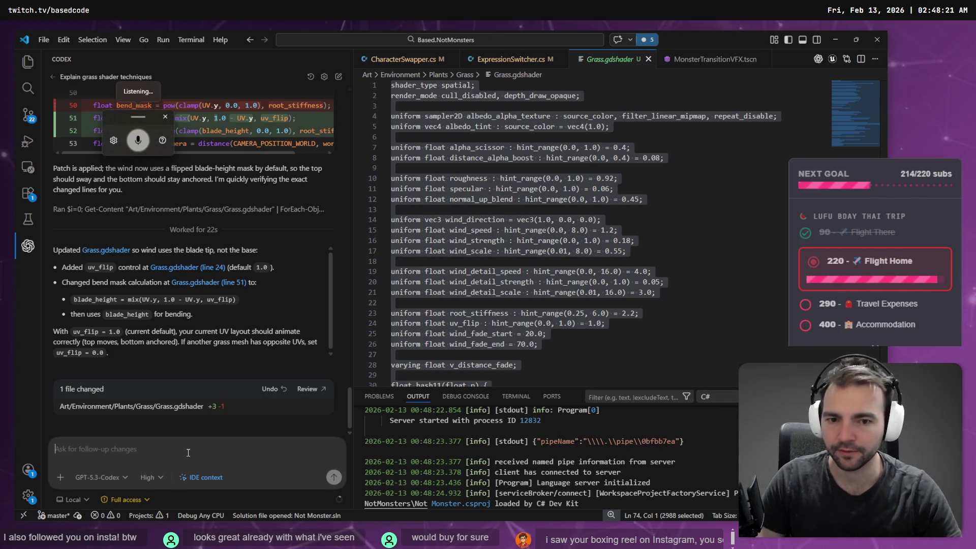
pyautogui.press('super+h')
pyautogui.hotkey('alt', 'Tab')
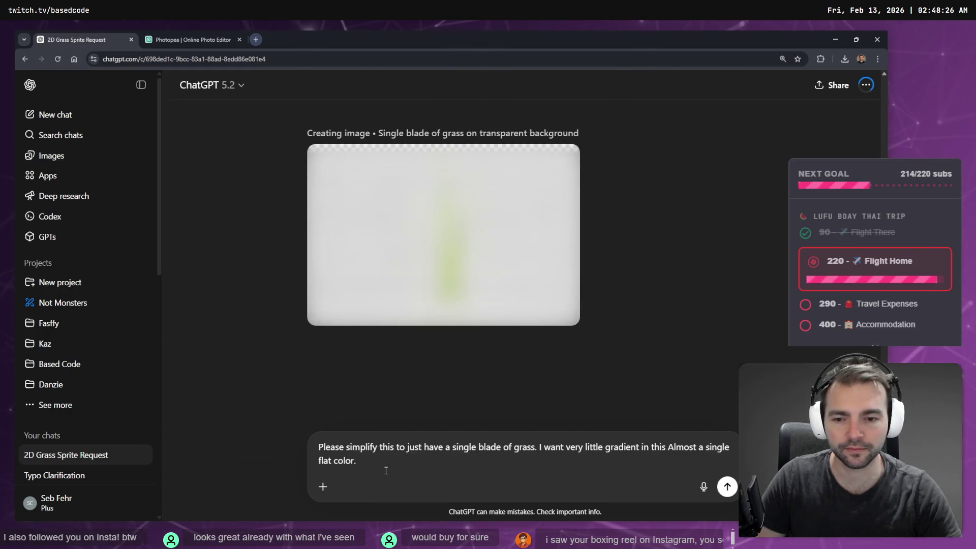
pyautogui.press('Return')
pyautogui.press('super+h')
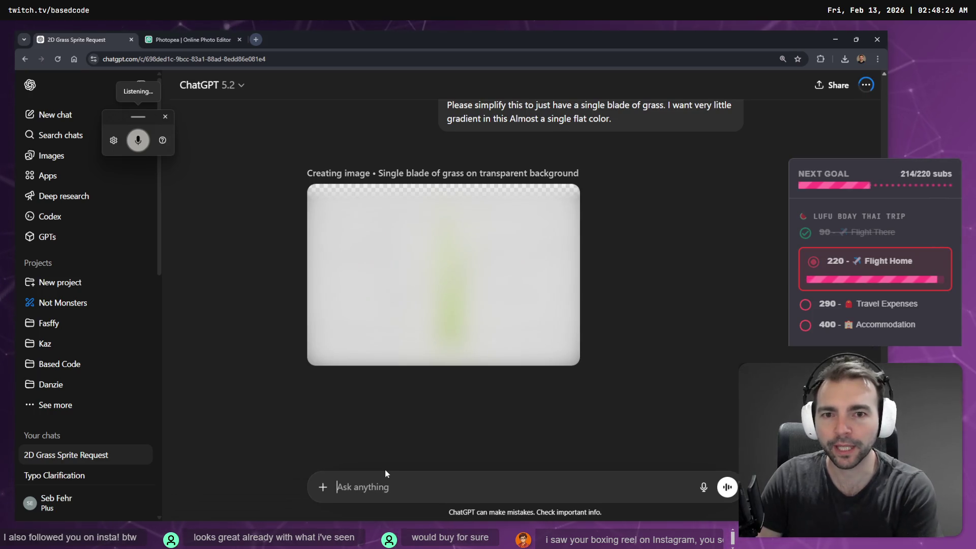
pyautogui.write('make the blades of grass wider')
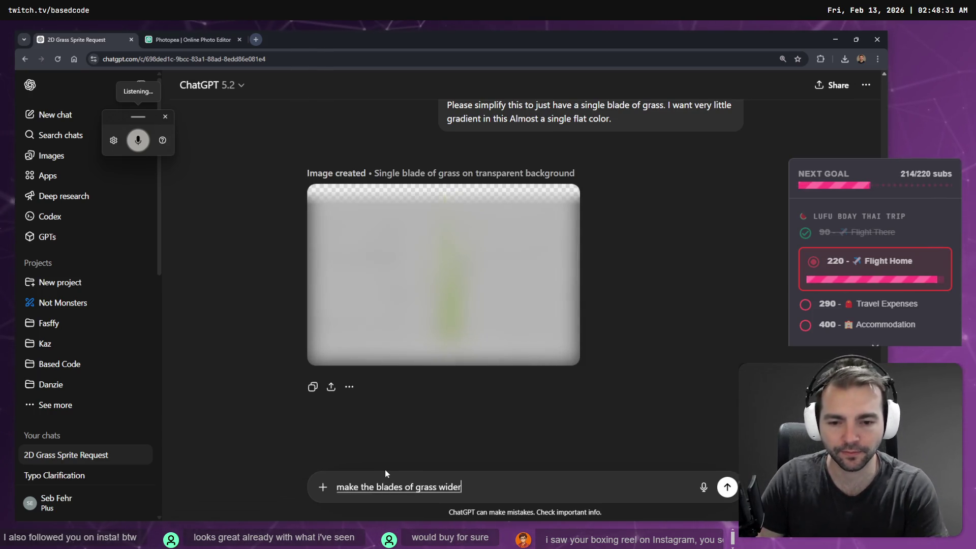
pyautogui.write('.')
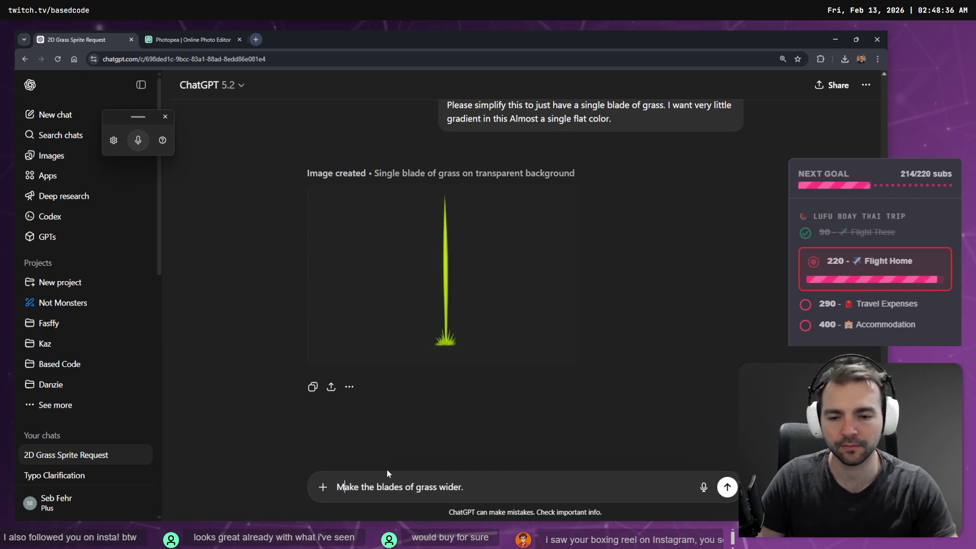
pyautogui.hotkey('ctrl', 'a')
pyautogui.press('BackSpace')
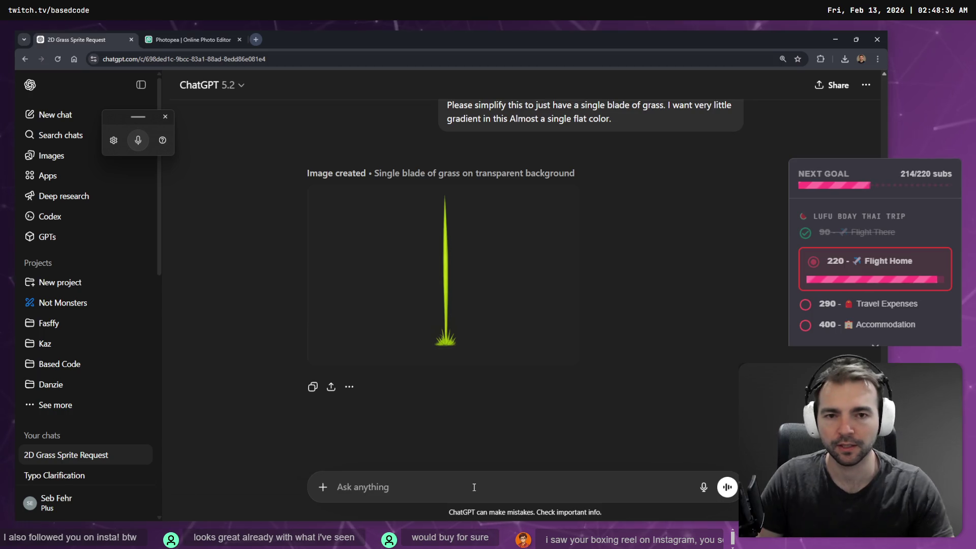
pyautogui.press('super+h')
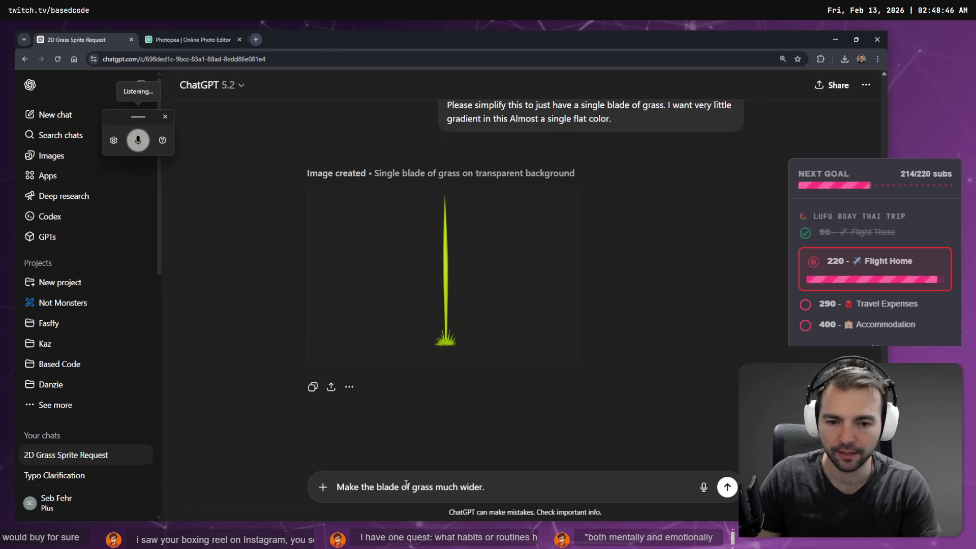
pyautogui.press('Return')
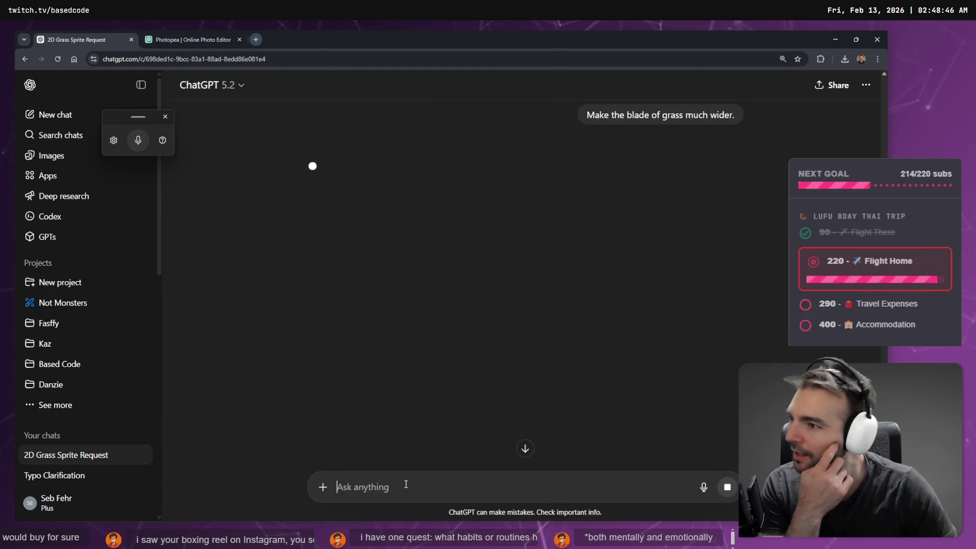
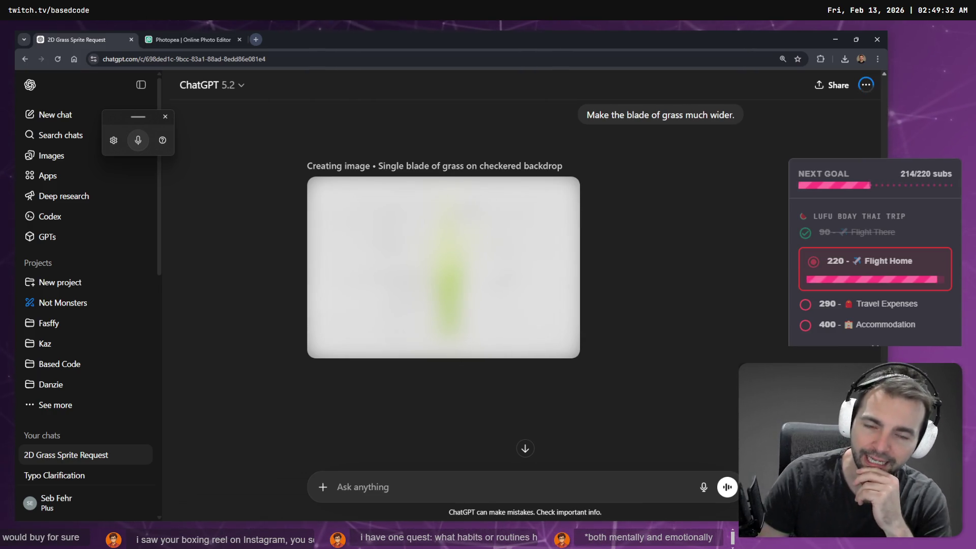
# Fly the camera around the village to inspect the painted grass on paths and slopes.
pyautogui.hotkey('alt', 'Tab')
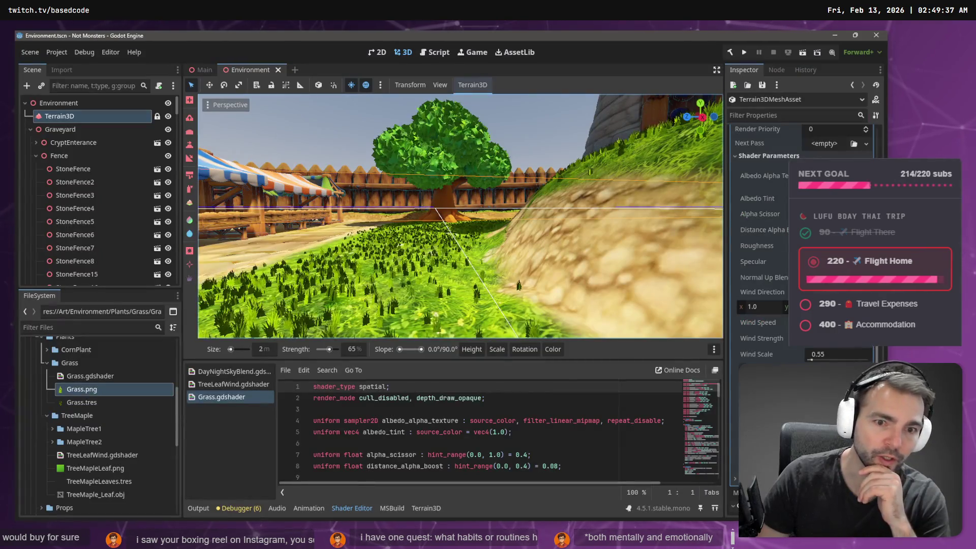
pyautogui.press('d')
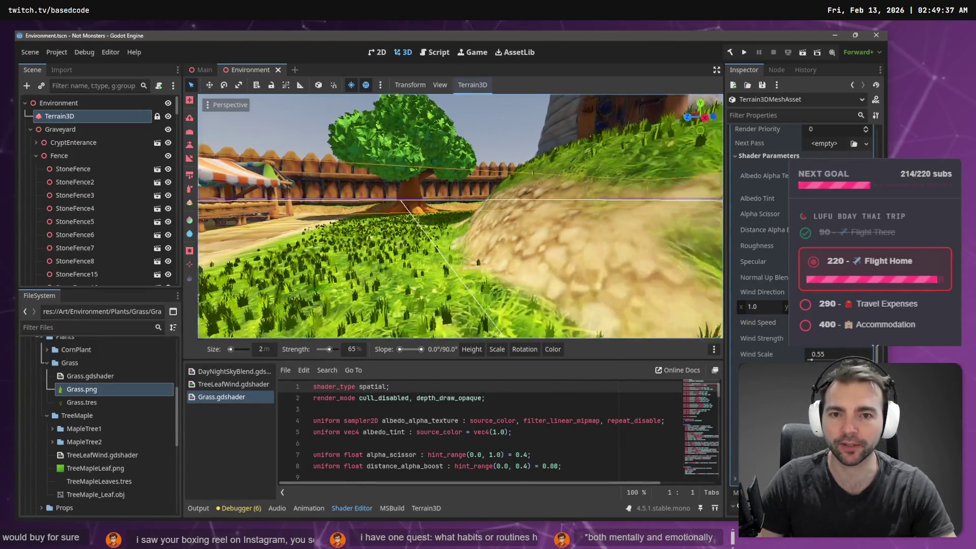
pyautogui.press('w')
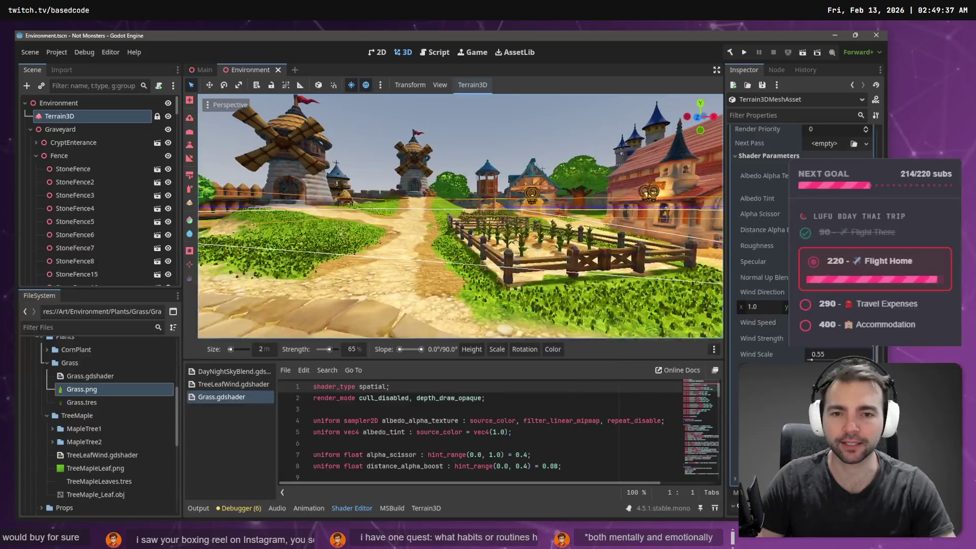
pyautogui.press('a')
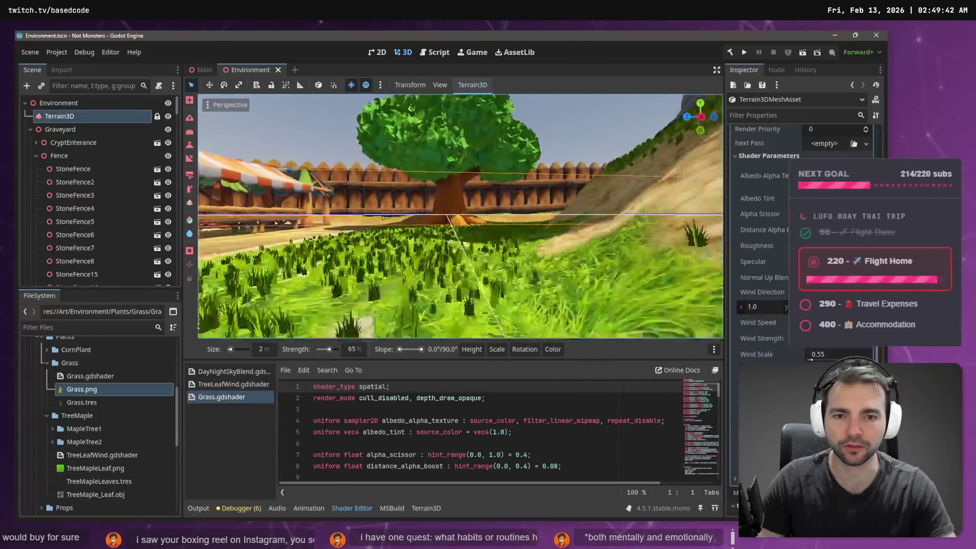
pyautogui.press('a')
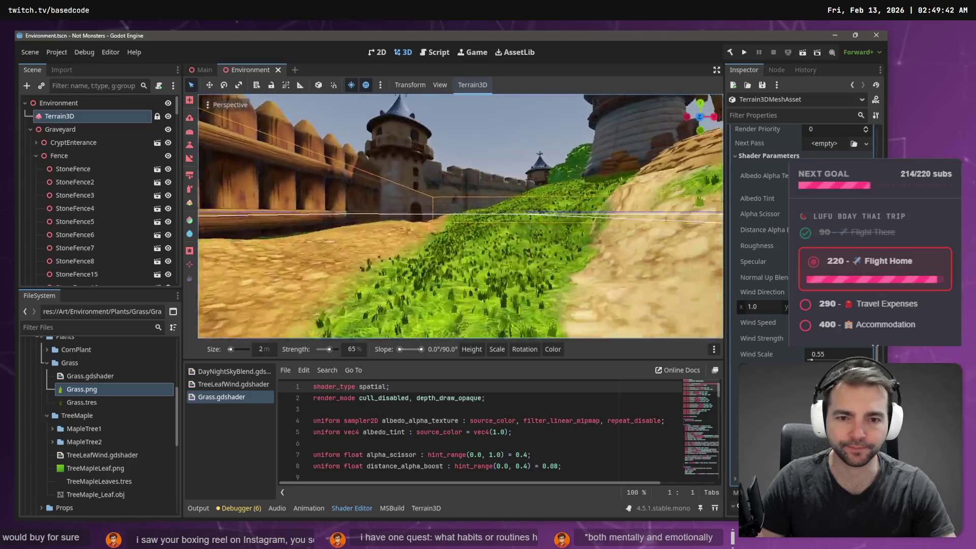
pyautogui.press('s')
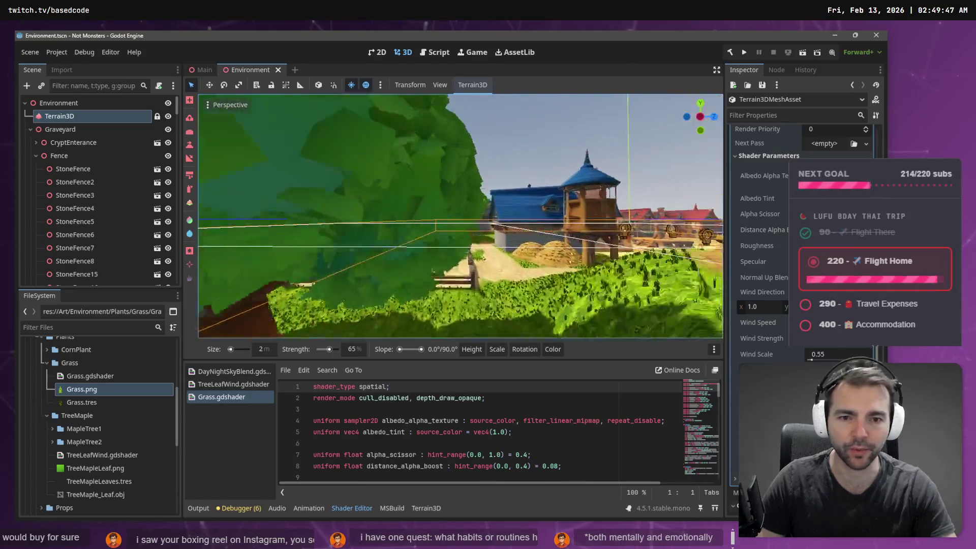
pyautogui.press('w')
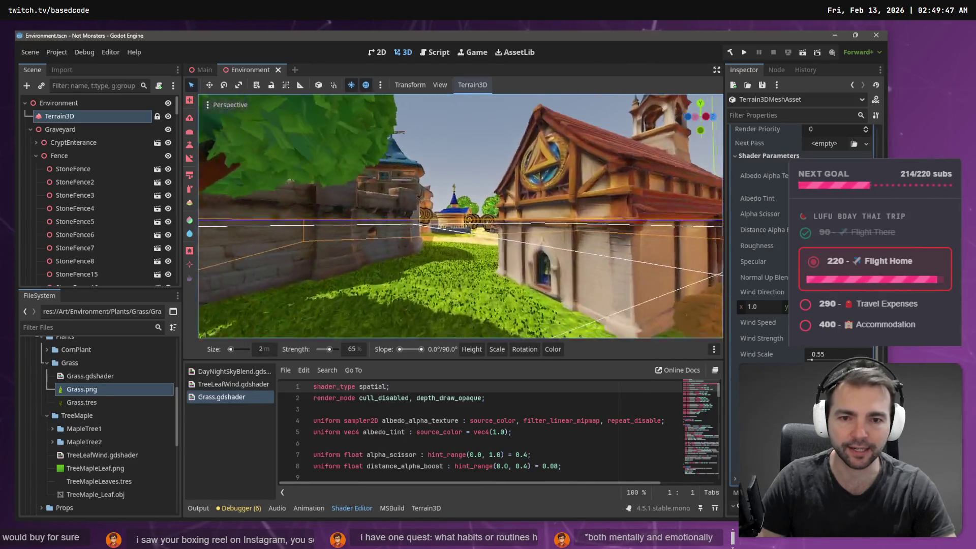
pyautogui.press('w')
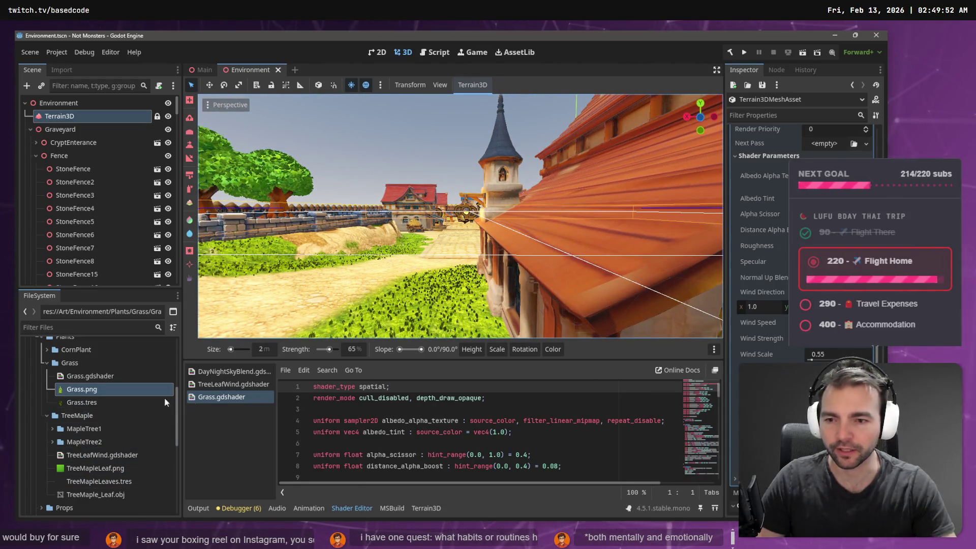
# Apply TreeMapleLeaf.png as the grass albedo texture and fly over the grass field to check it.
pyautogui.moveTo(81, 469)
pyautogui.mouseDown()
pyautogui.moveTo(712, 310)
pyautogui.moveTo(834, 176)
pyautogui.mouseUp()
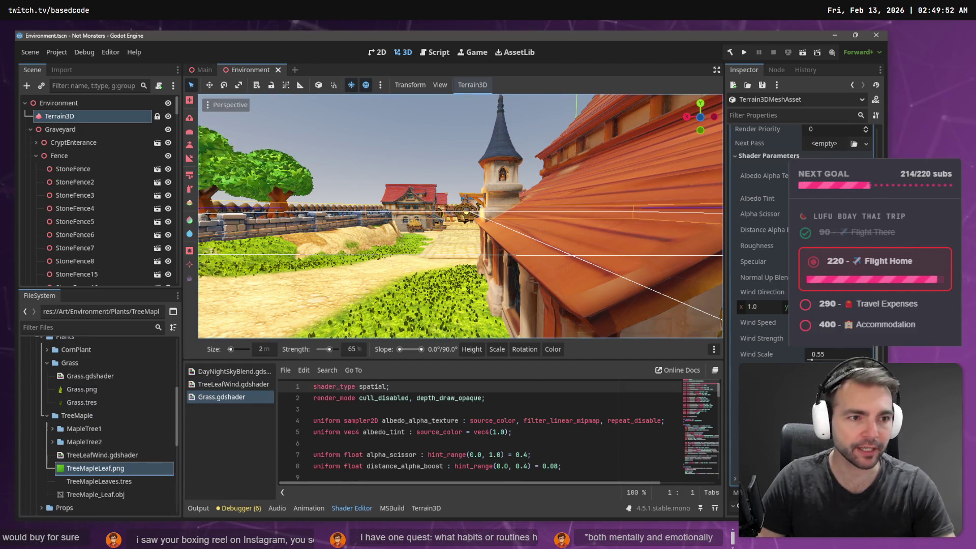
pyautogui.press('w')
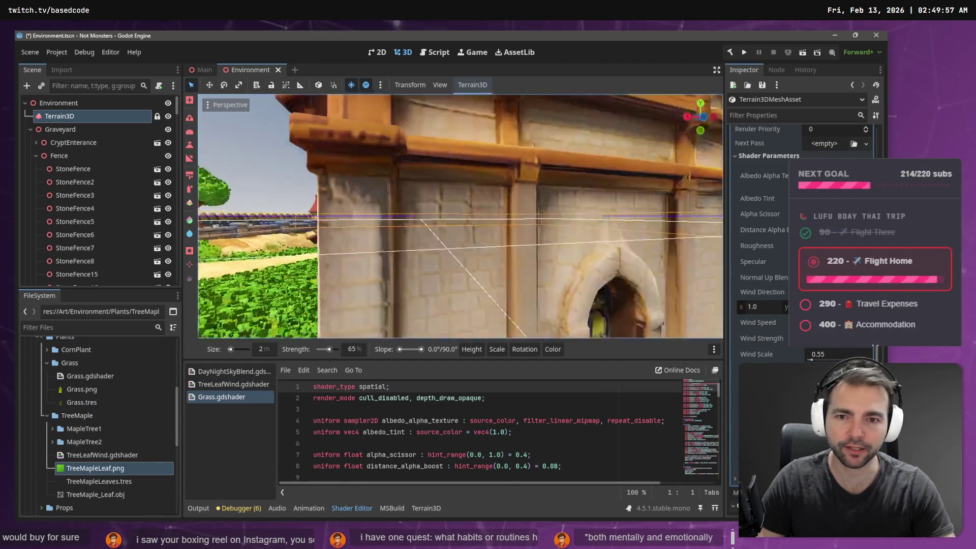
pyautogui.press('w')
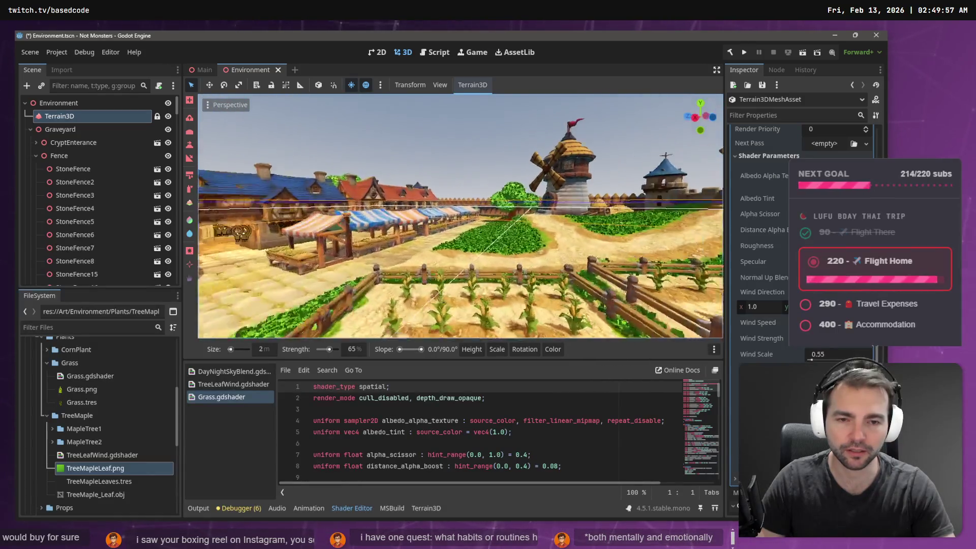
pyautogui.press('w')
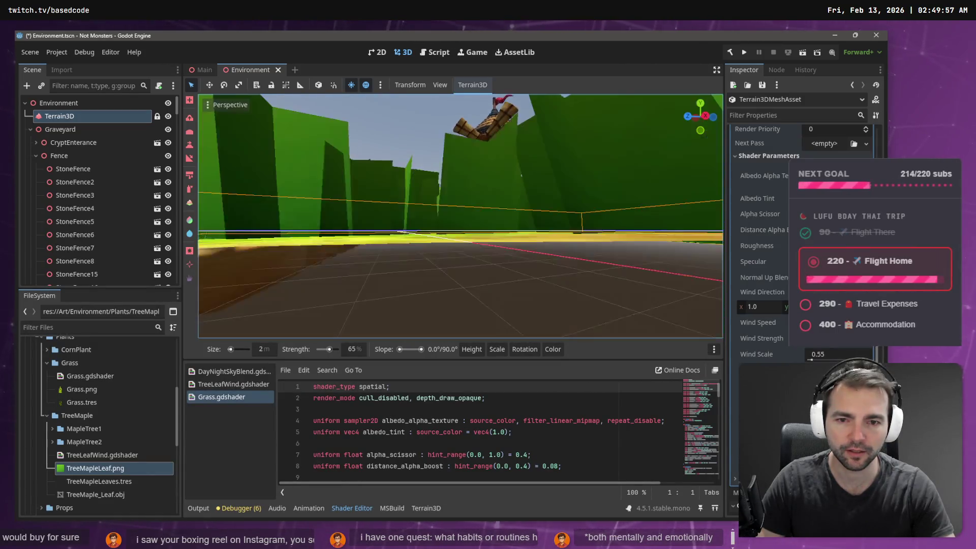
pyautogui.press('s')
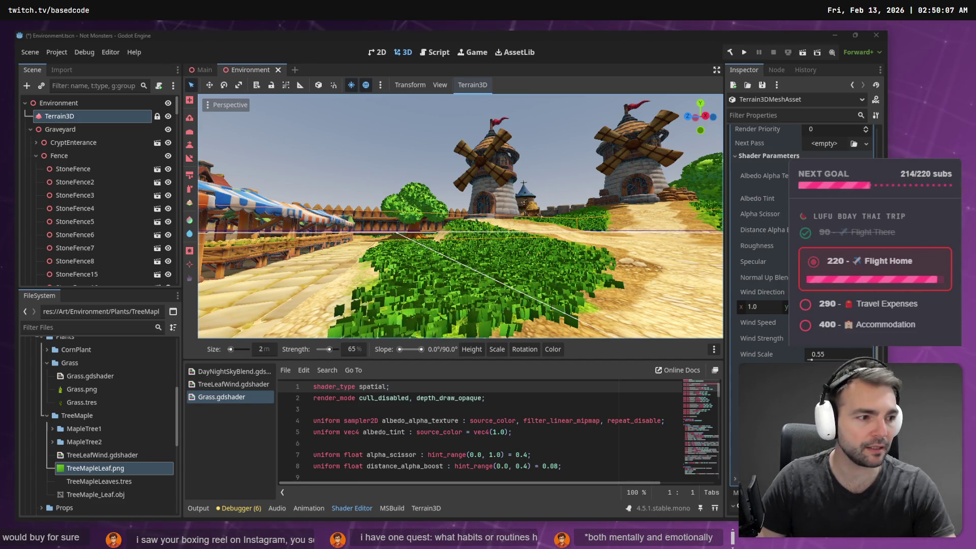
pyautogui.hotkey('alt', 'Tab')
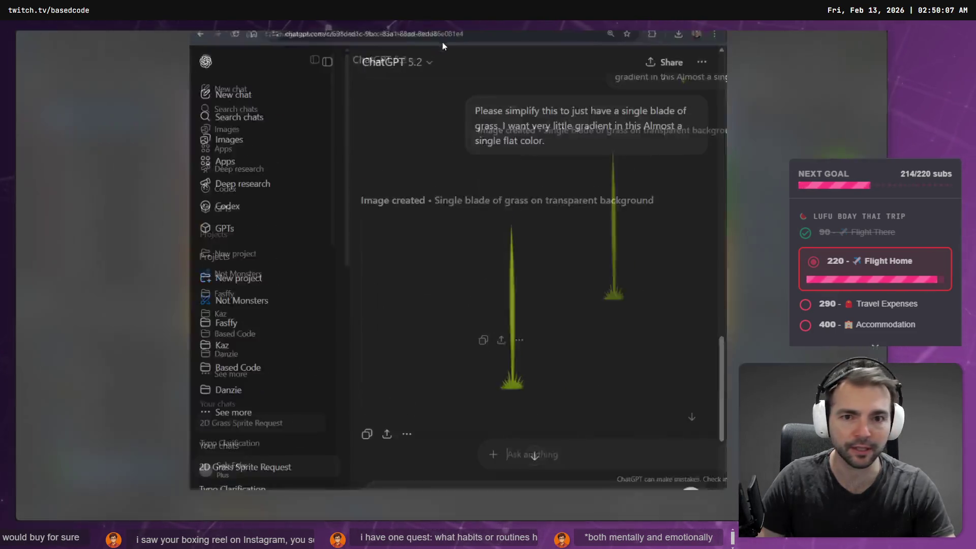
# Dictate and send a request for a reusable prompt recreating the wider single grass blade.
pyautogui.scroll(-5, 417, 319)
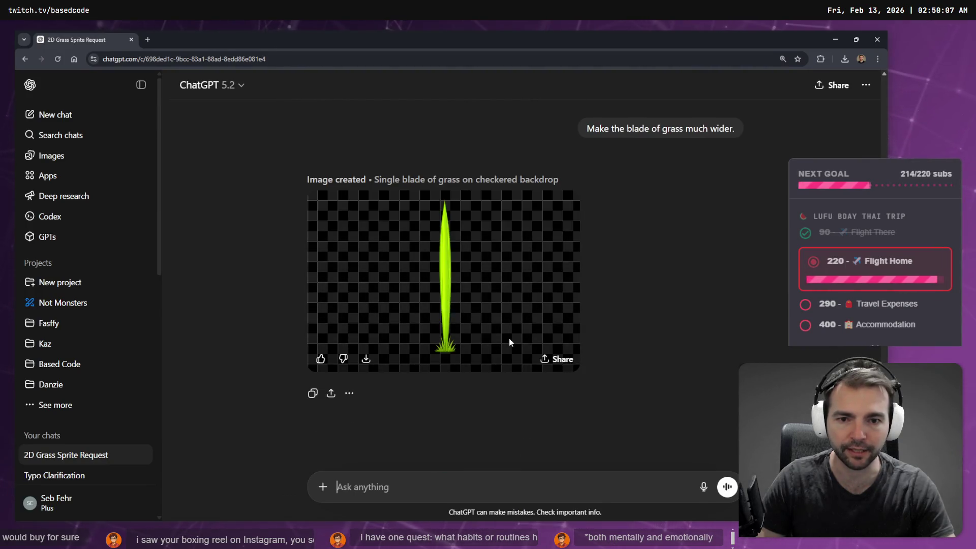
pyautogui.press('super+h')
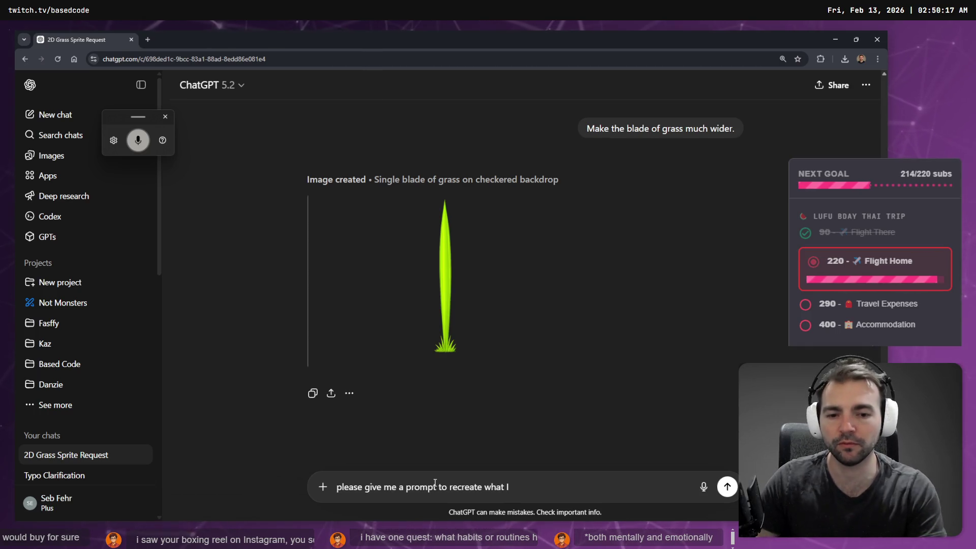
pyautogui.hotkey('ctrl', 'BackSpace')
pyautogui.hotkey('ctrl', 'BackSpace')
pyautogui.hotkey('ctrl', 'BackSpace')
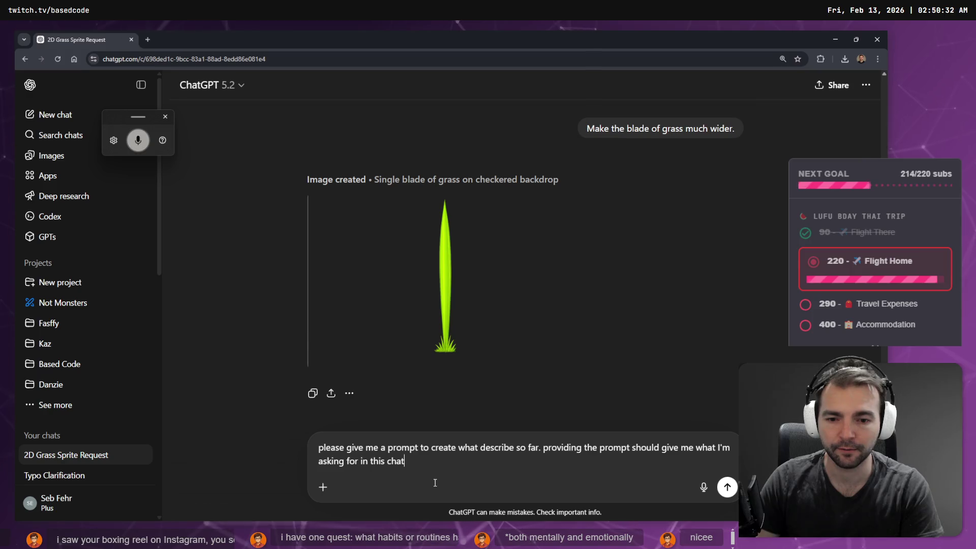
pyautogui.press('Return')
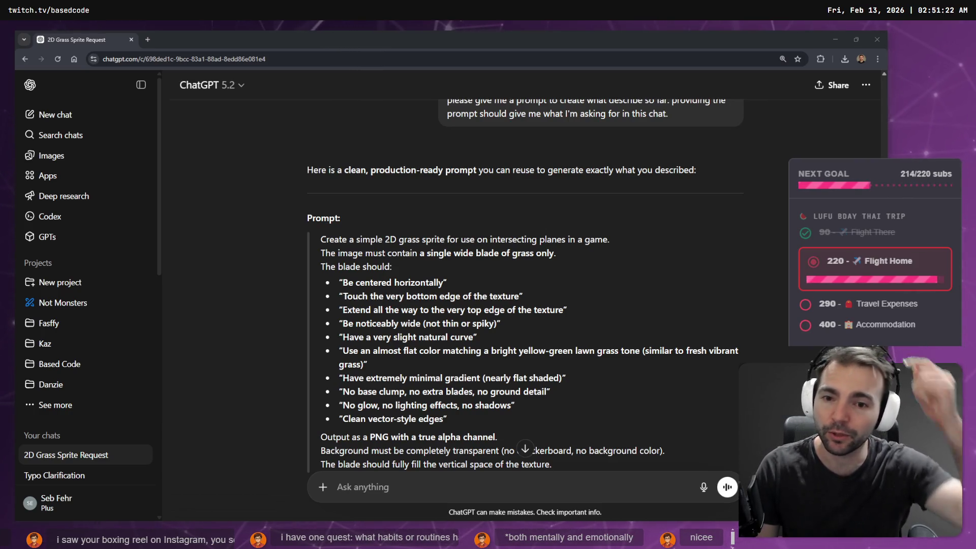
# Select and copy the ready-made grass sprite prompt from ChatGPT's answer.
pyautogui.scroll(-3, 420, 268)
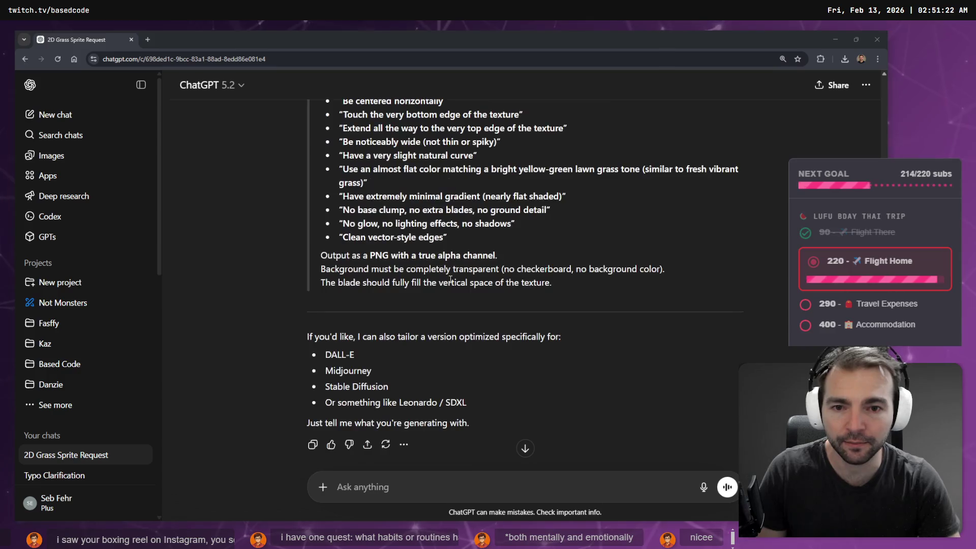
pyautogui.moveTo(570, 285)
pyautogui.mouseDown()
pyautogui.moveTo(417, 251)
pyautogui.moveTo(313, 291)
pyautogui.mouseUp()
pyautogui.scroll(4, 531, 282)
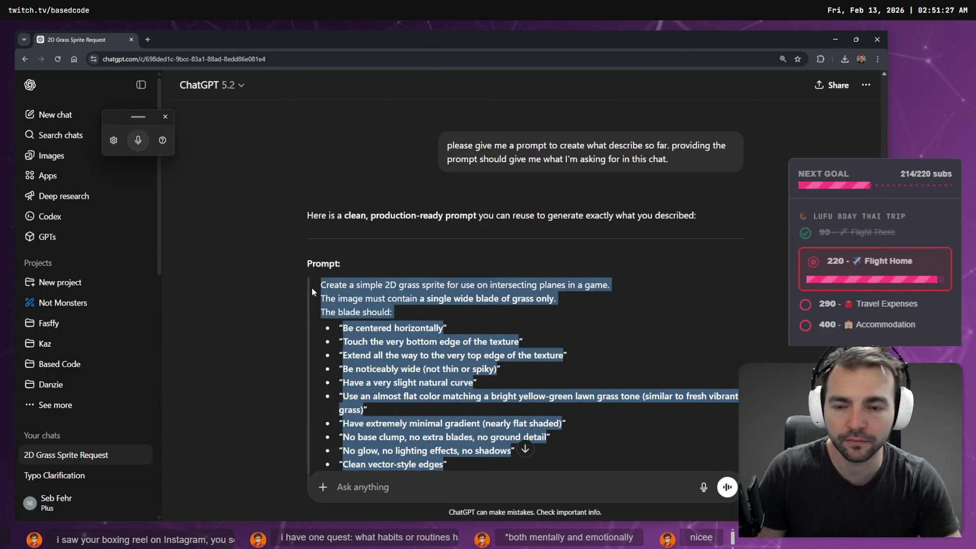
# Load chatgpt.com in a new browser tab for a fresh chat.
pyautogui.hotkey('ctrl', 't')
pyautogui.write('chatgpt.com')
pyautogui.press('Return')
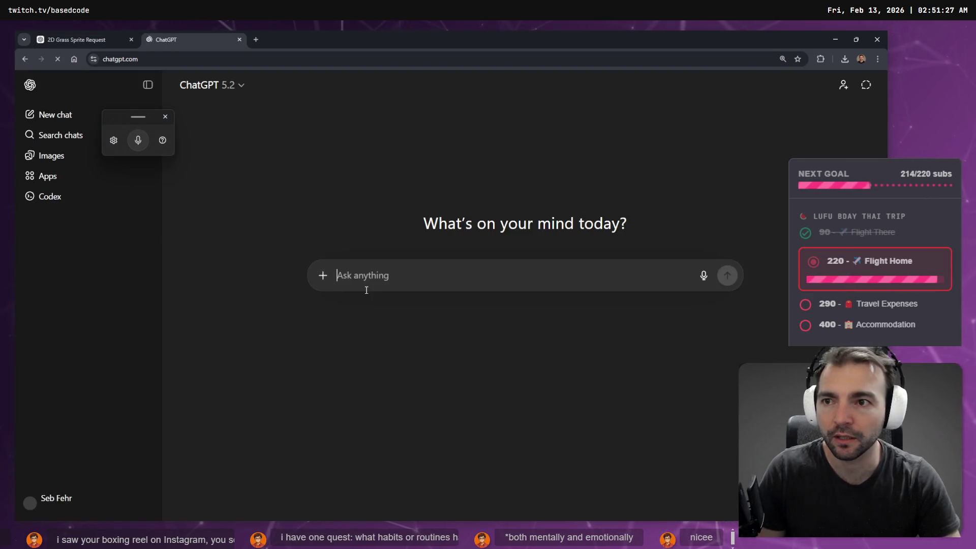
# Paste the grass sprite prompt into the new chat and send it.
pyautogui.hotkey('ctrl', 'v')
pyautogui.scroll(-5, 468, 348)
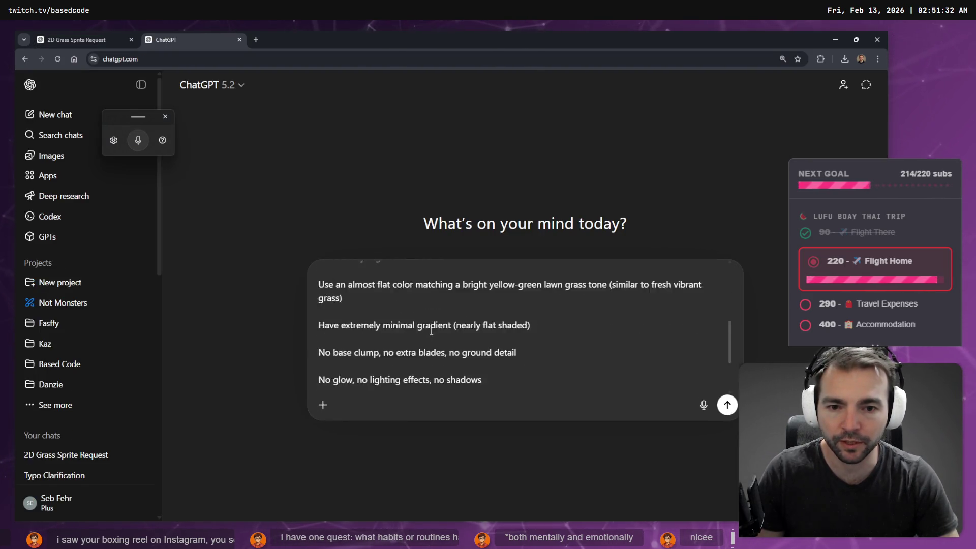
pyautogui.click(727, 406)
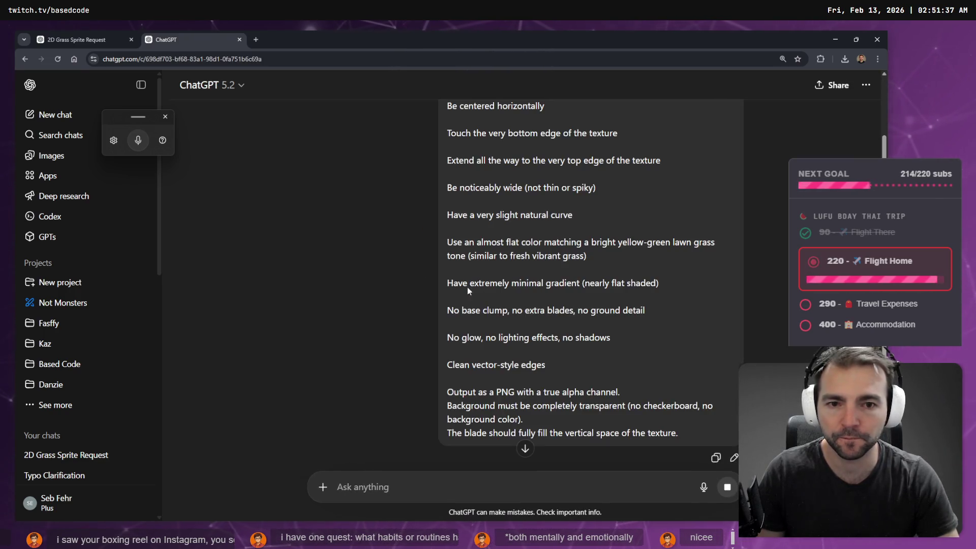
# Check the earlier 2D Grass Sprite Request chat, then return to the generating Grass Sprite Request chat.
pyautogui.click(111, 37)
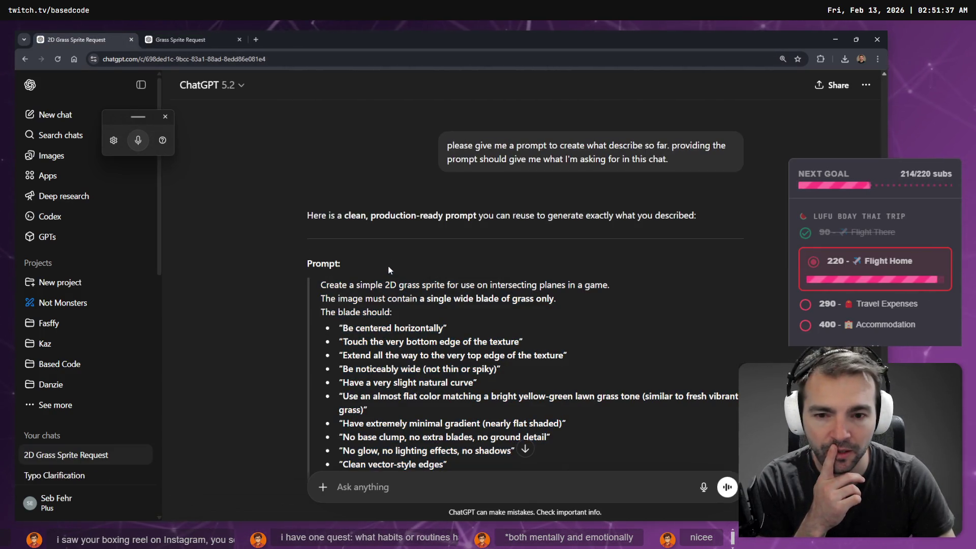
pyautogui.scroll(-4, 389, 265)
pyautogui.scroll(-2, 433, 296)
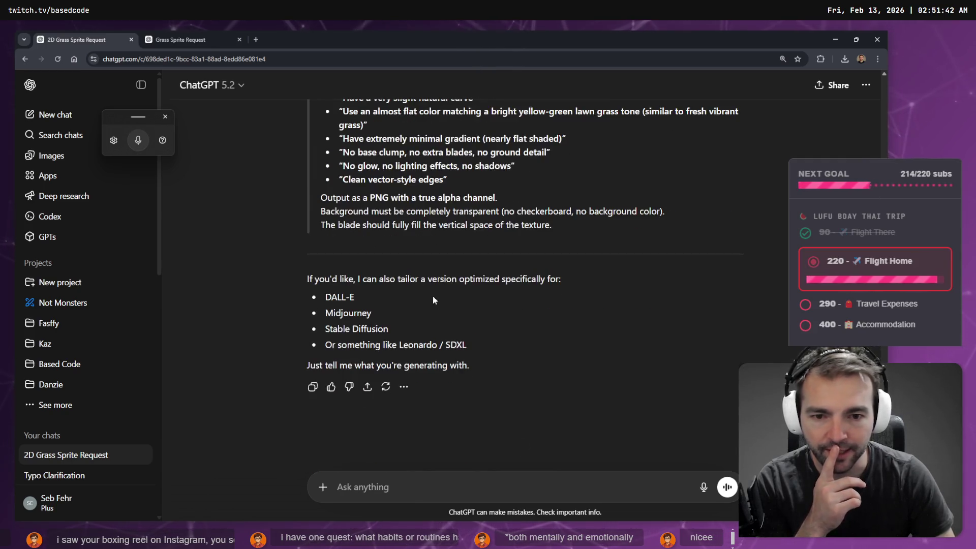
pyautogui.click(198, 37)
pyautogui.scroll(-4, 585, 295)
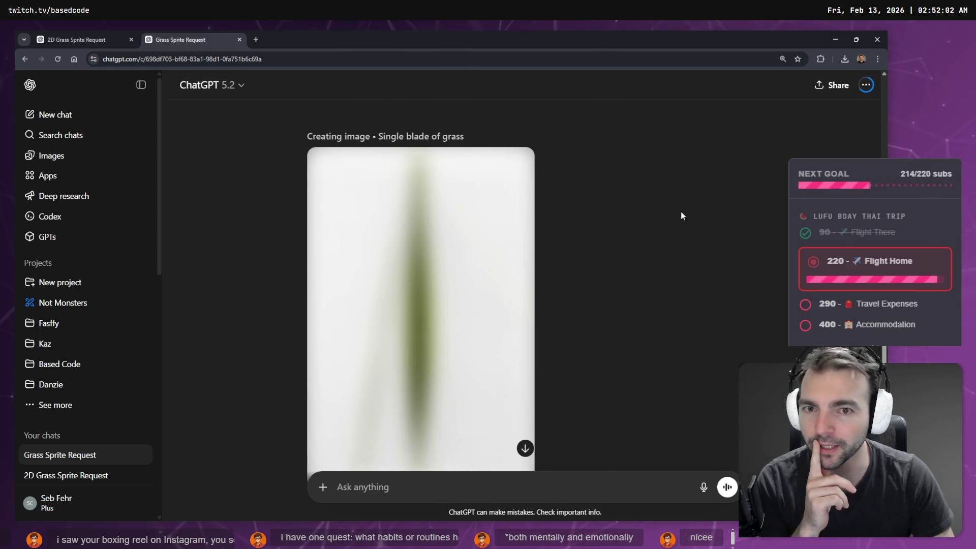
# Scroll the chat while the single bright-green grass blade finishes rendering on a transparent background.
pyautogui.scroll(-5, 619, 232)
pyautogui.scroll(6, 620, 236)
pyautogui.middleClick(622, 234)
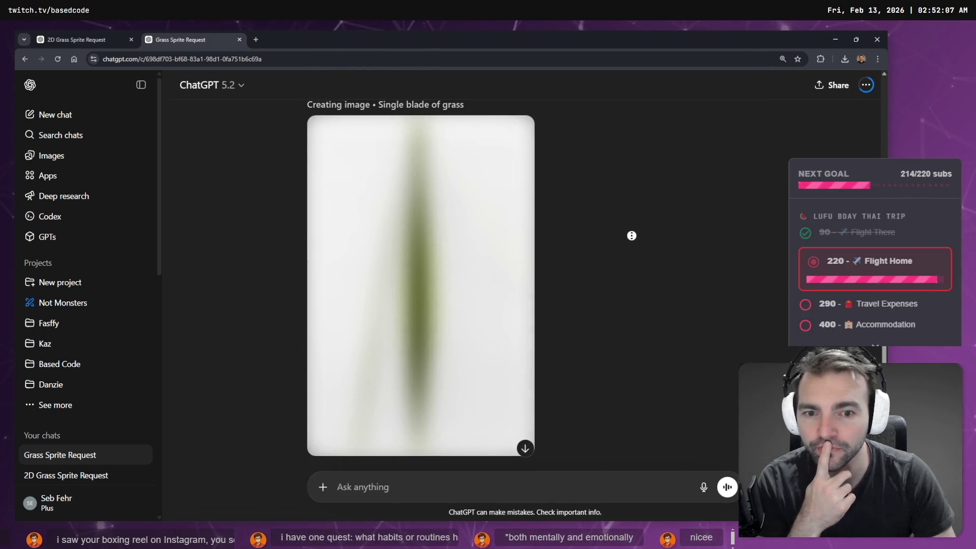
pyautogui.scroll(10, 644, 231)
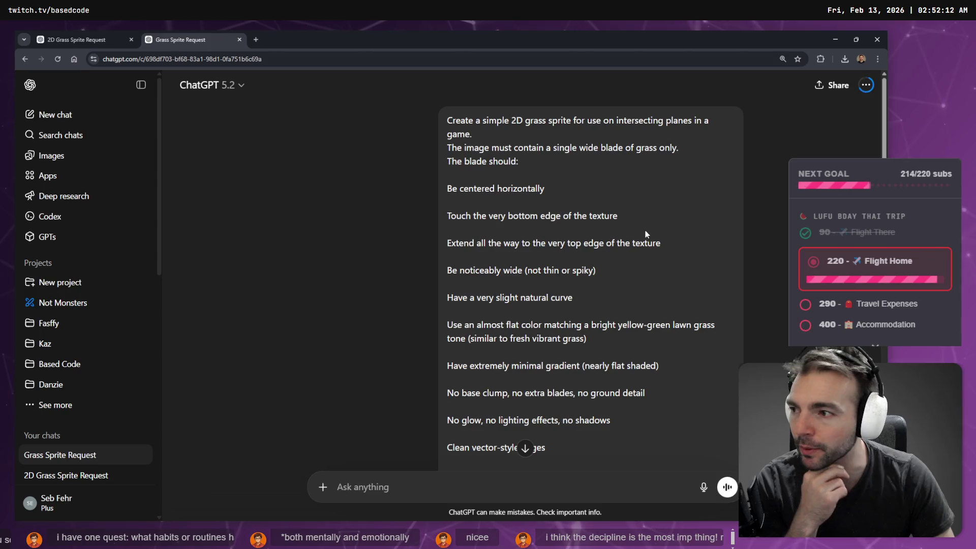
pyautogui.scroll(-10, 645, 230)
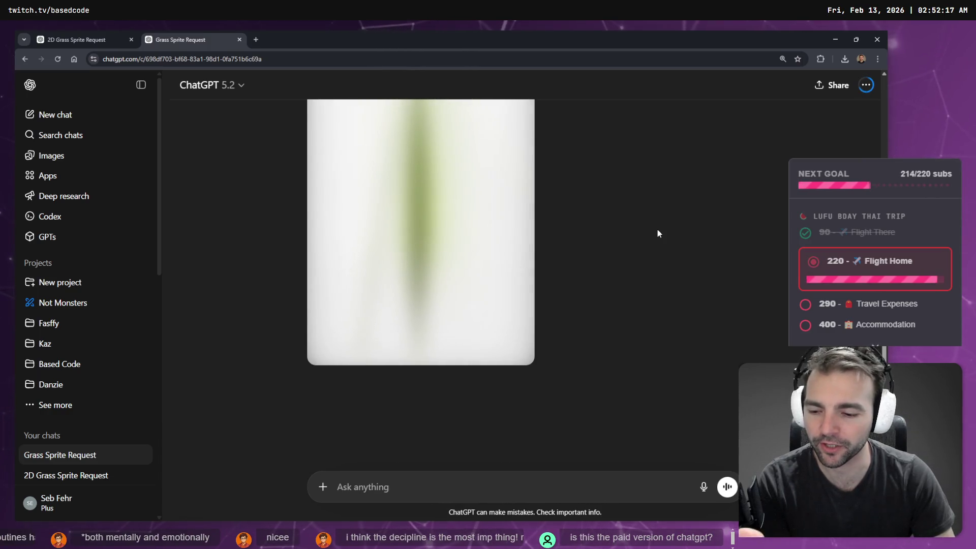
pyautogui.scroll(3, 645, 236)
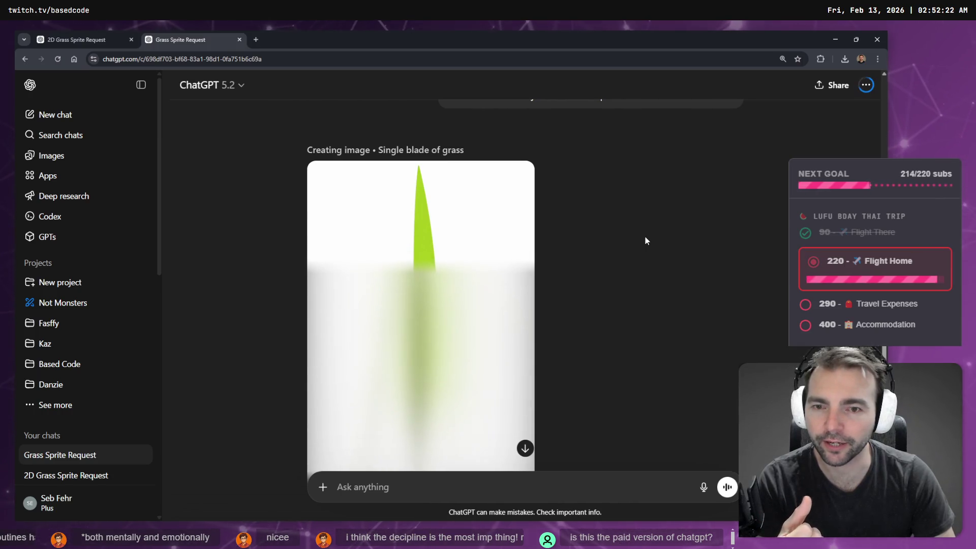
pyautogui.scroll(-3, 646, 240)
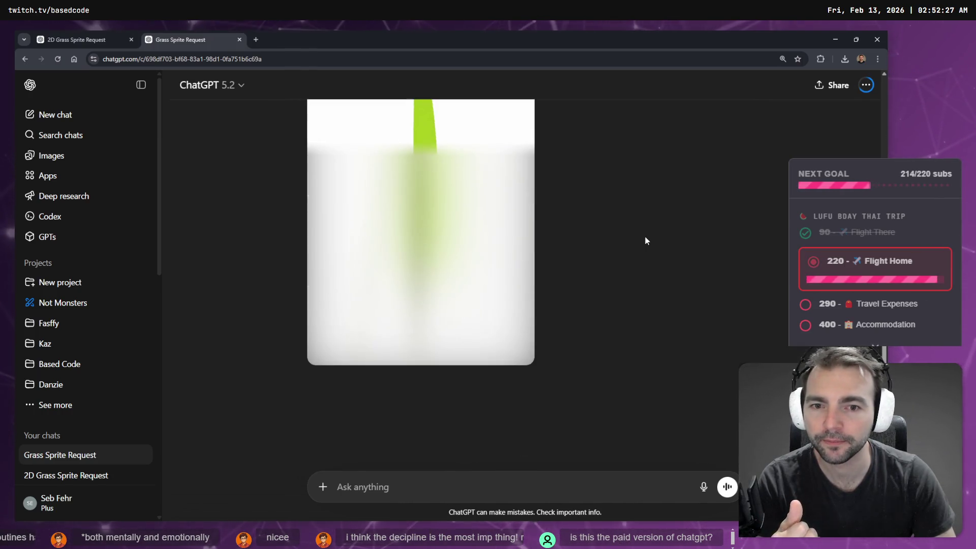
pyautogui.scroll(3, 647, 241)
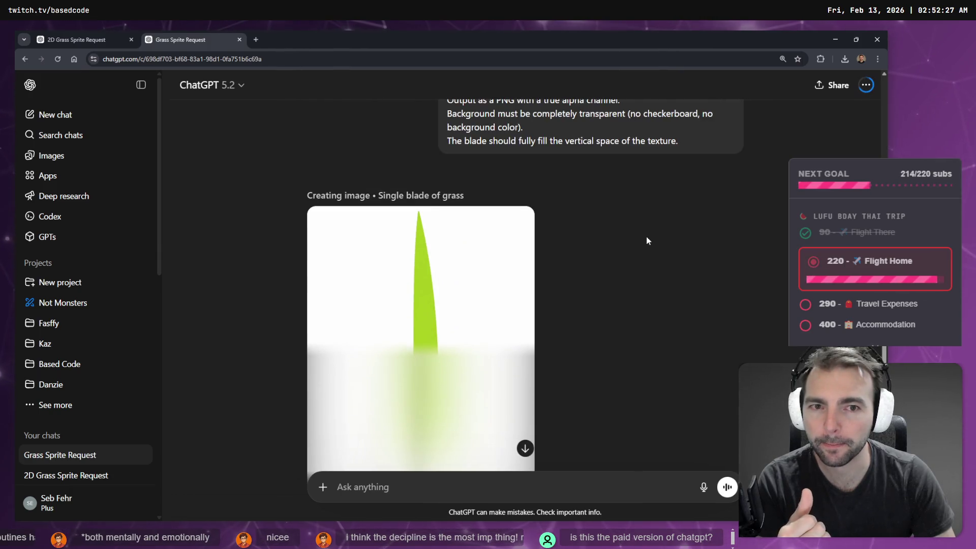
pyautogui.scroll(7, 647, 240)
pyautogui.scroll(2, 647, 240)
pyautogui.scroll(-4, 648, 240)
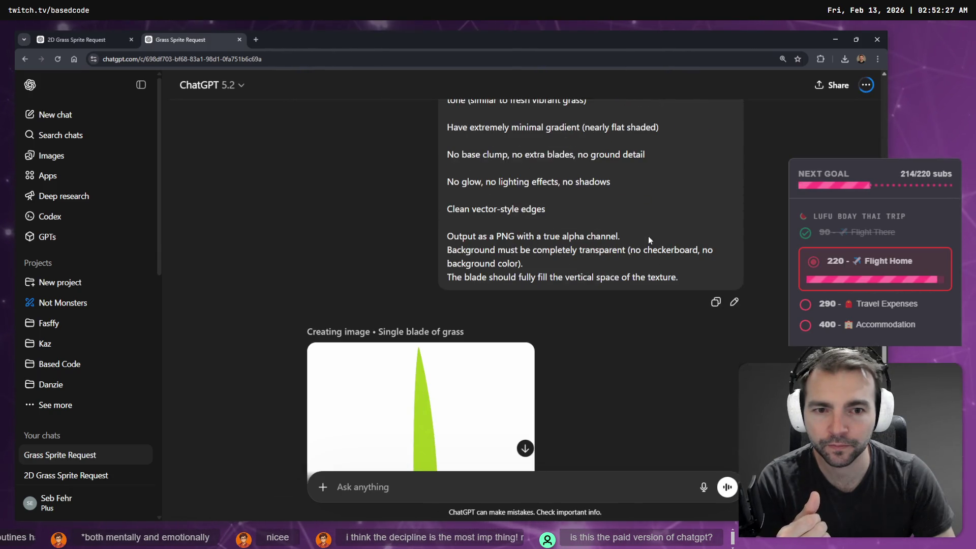
pyautogui.scroll(-4, 649, 236)
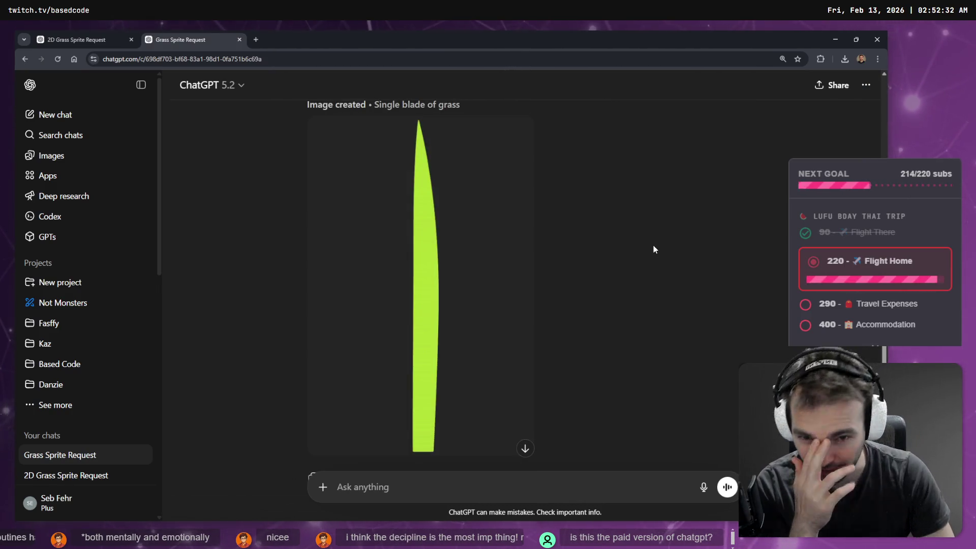
pyautogui.scroll(-2, 522, 259)
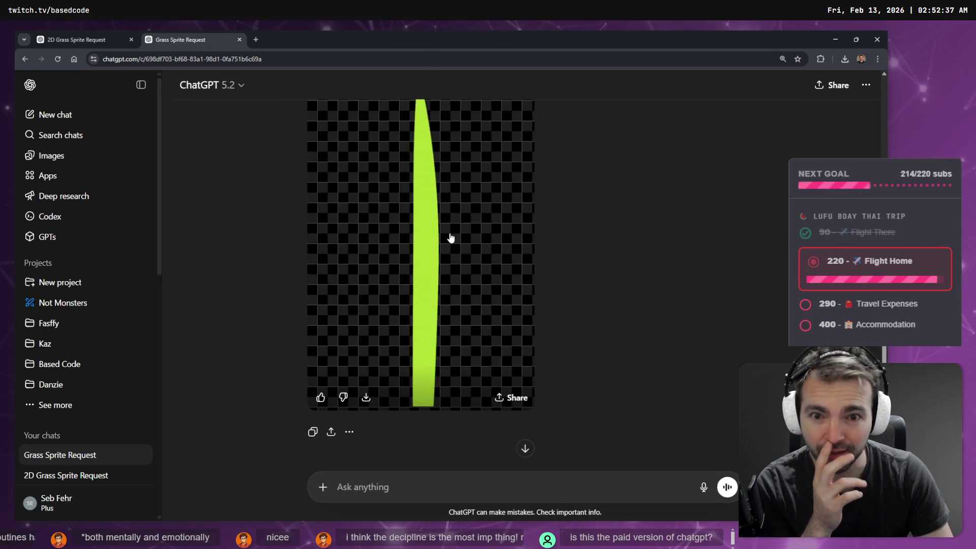
# Copy the generated single grass blade image from its full-screen view.
pyautogui.click(450, 238)
pyautogui.rightClick(354, 251)
pyautogui.click(420, 287)
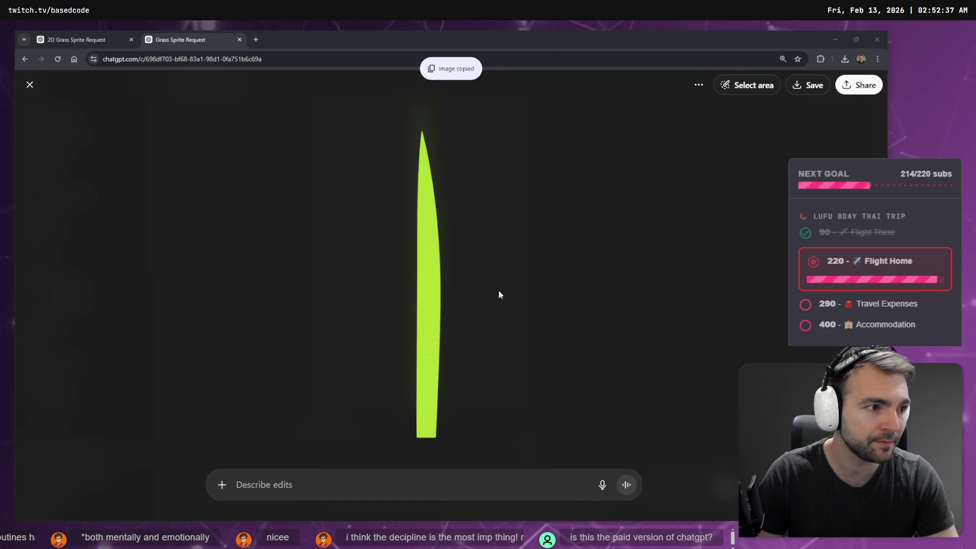
pyautogui.hotkey('alt', 'Tab')
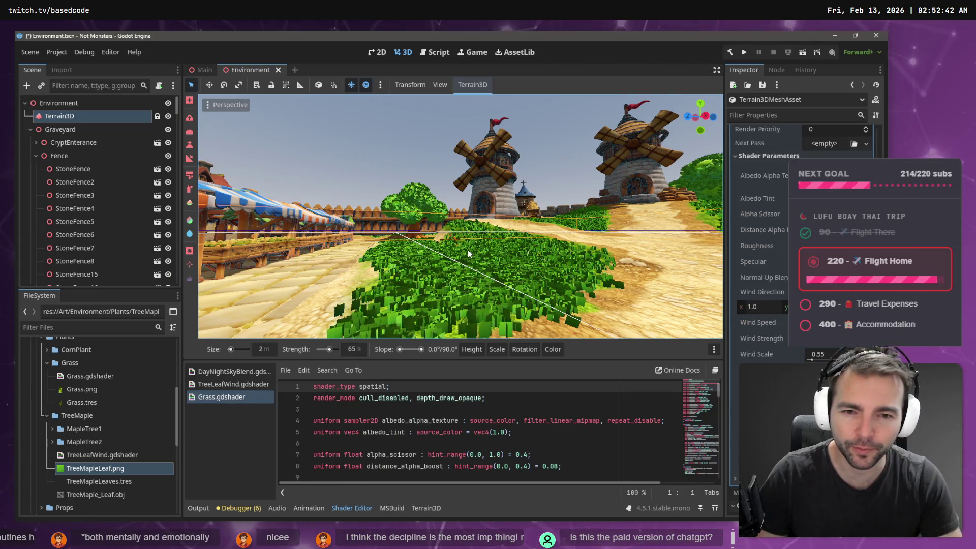
pyautogui.hotkey('alt', 'Tab')
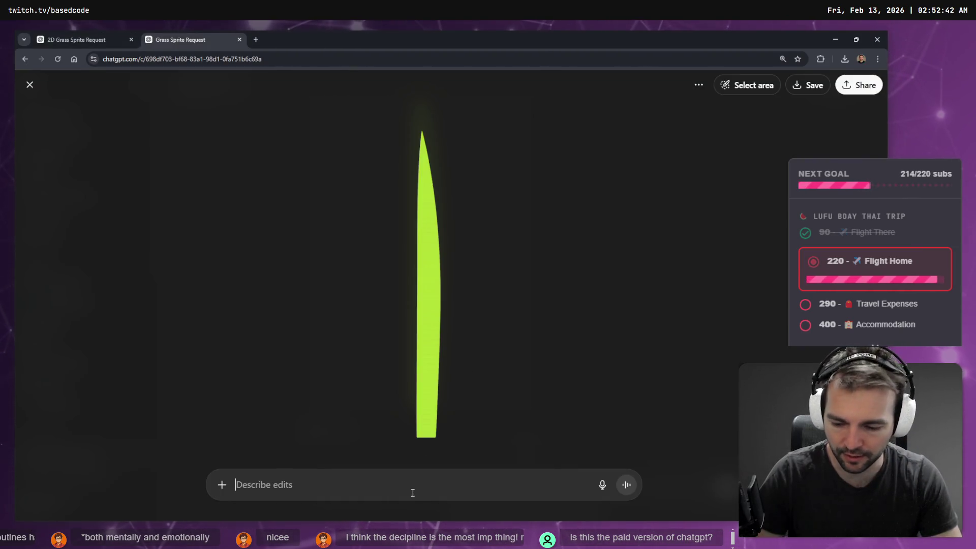
# Dictate and send 'instead of one blade give me three', then clear the leftover message text.
pyautogui.press('super+h')
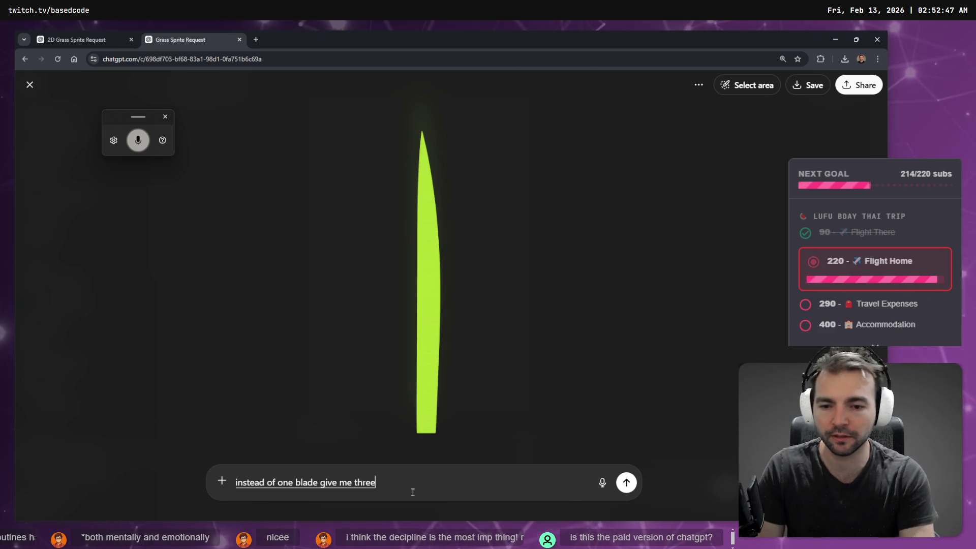
pyautogui.press('Return')
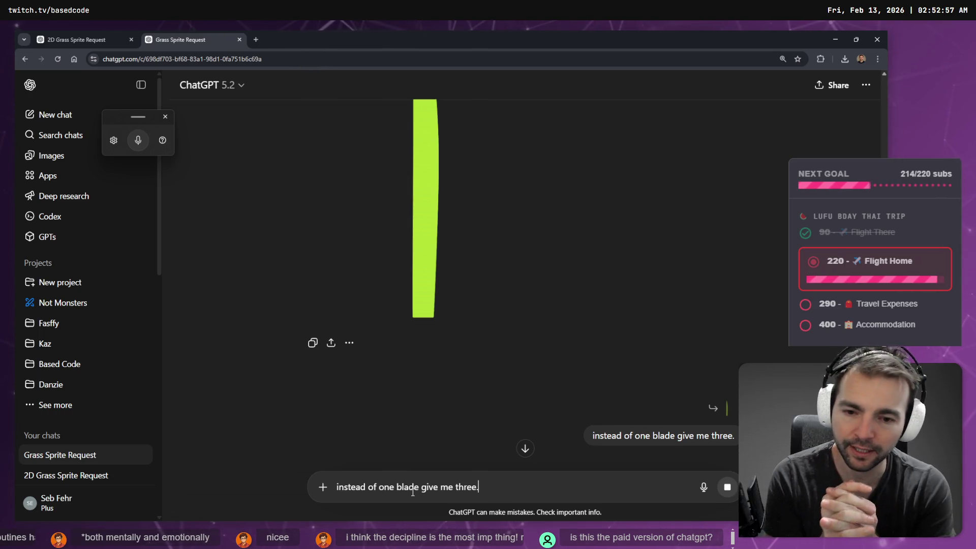
pyautogui.hotkey('ctrl', 'a')
pyautogui.press('BackSpace')
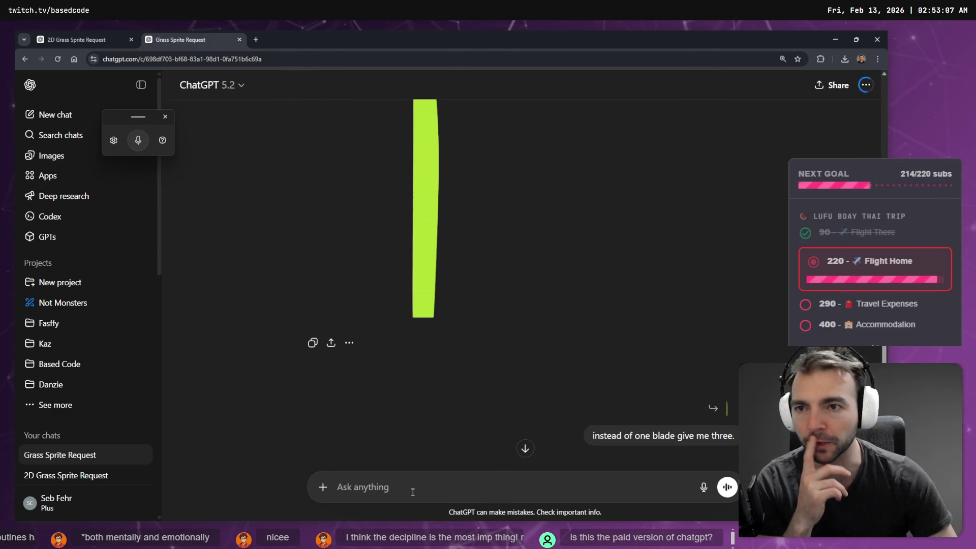
pyautogui.click(112, 32)
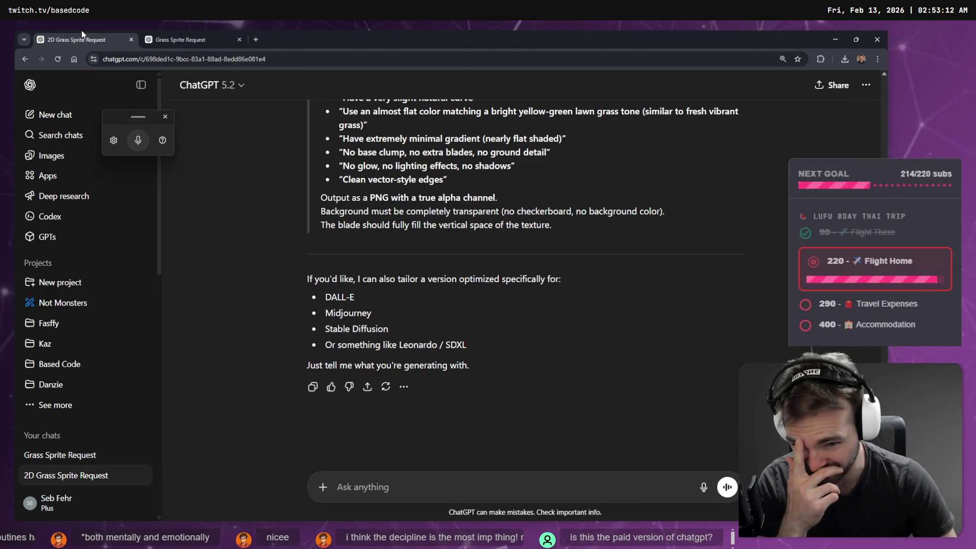
# Return to the Grass Sprite Request chat and wait on the three-blade image, checking VS Code meanwhile.
pyautogui.click(176, 33)
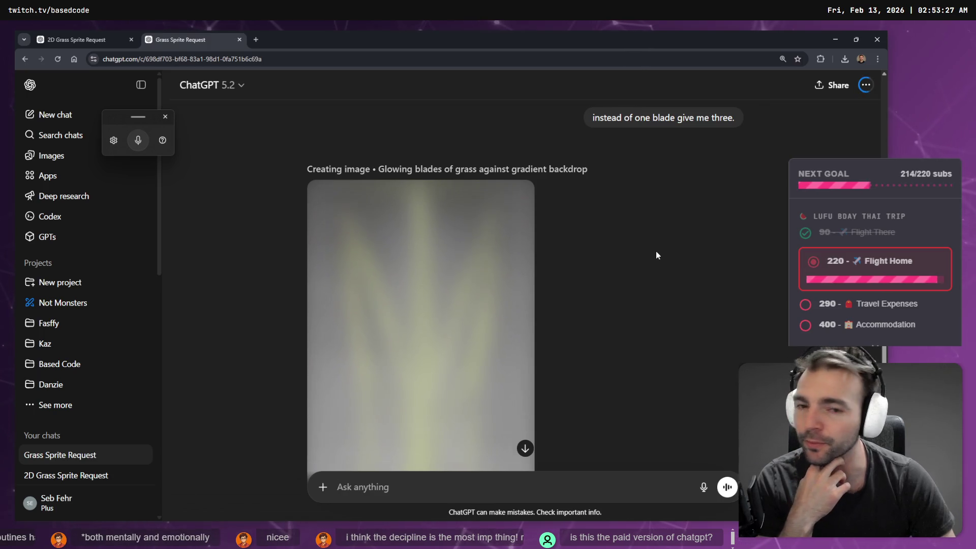
pyautogui.scroll(-2, 606, 291)
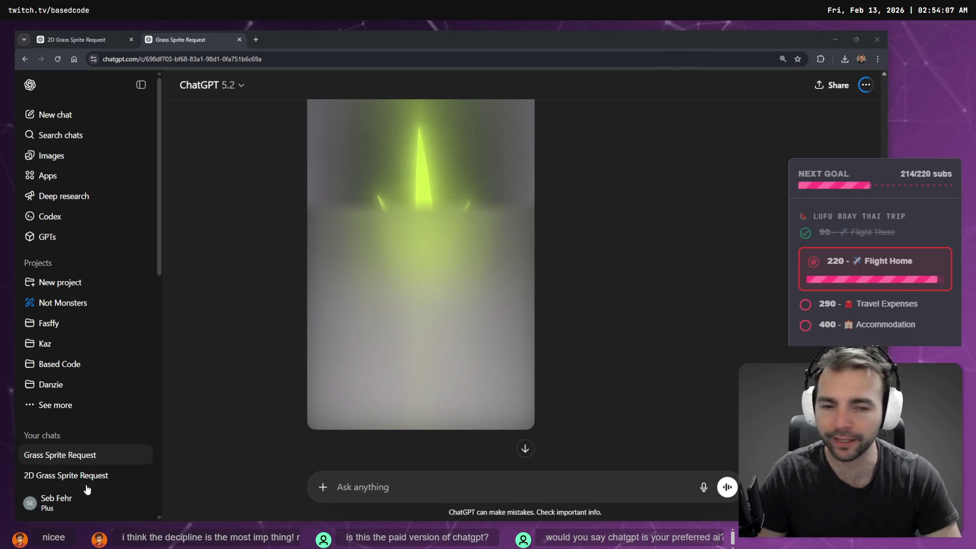
pyautogui.hotkey('alt', 'Tab')
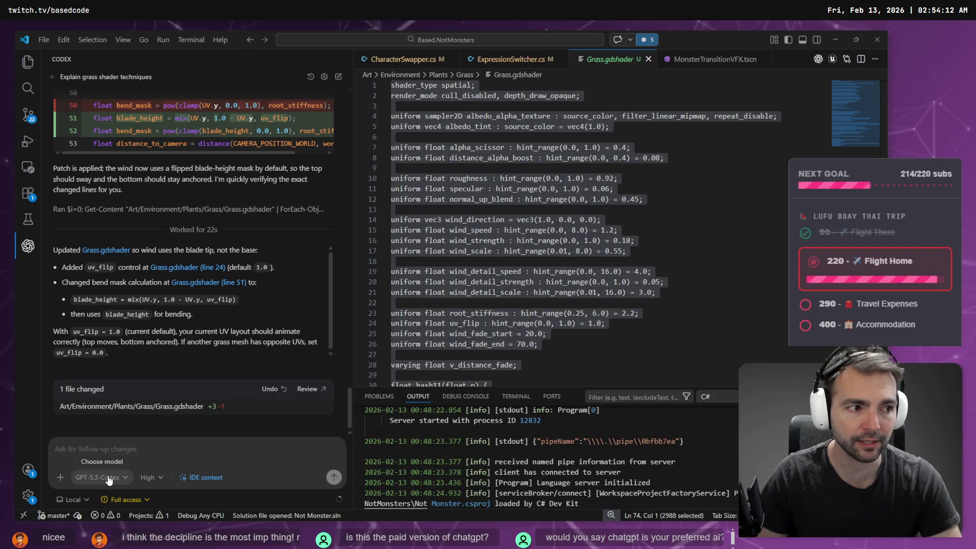
pyautogui.hotkey('alt', 'Tab')
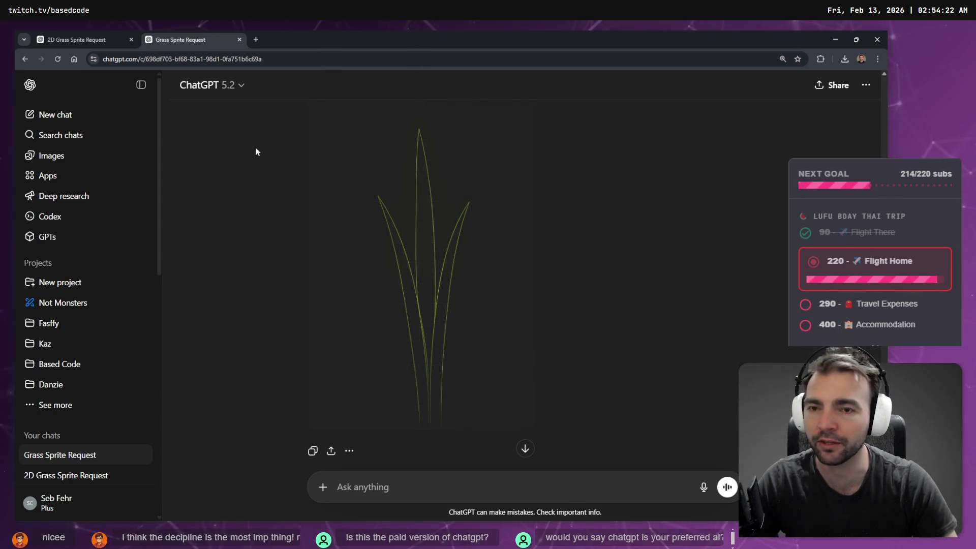
pyautogui.click(425, 255)
pyautogui.press('Escape')
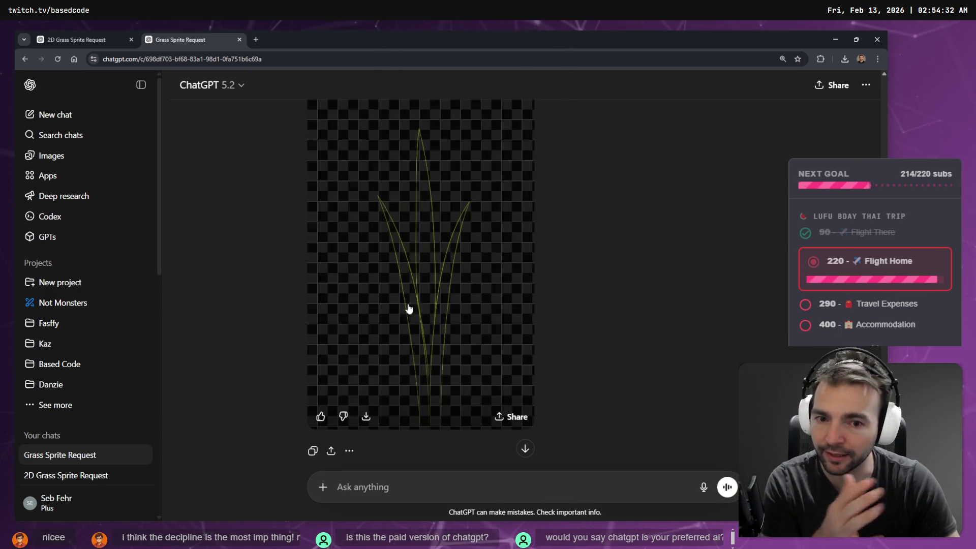
pyautogui.click(407, 307)
pyautogui.press('Escape')
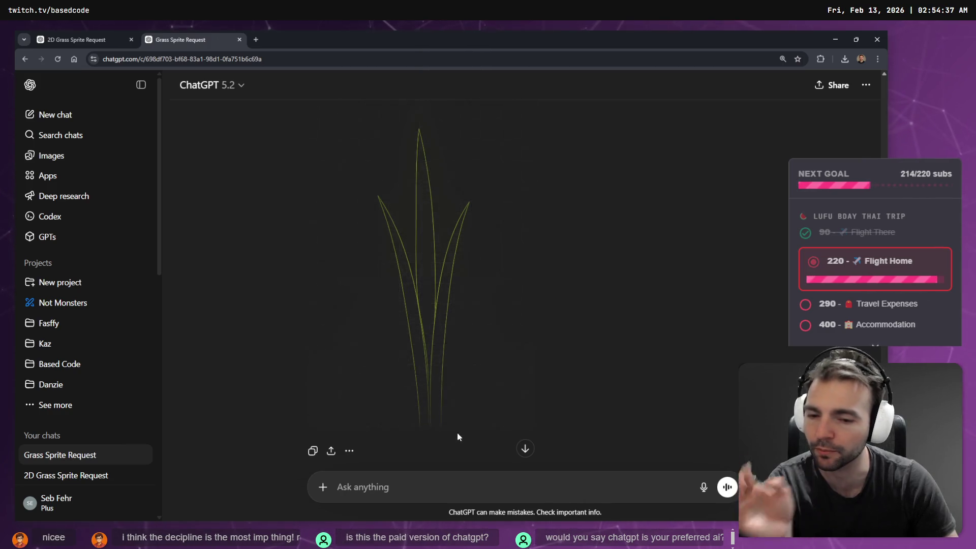
pyautogui.click(420, 489)
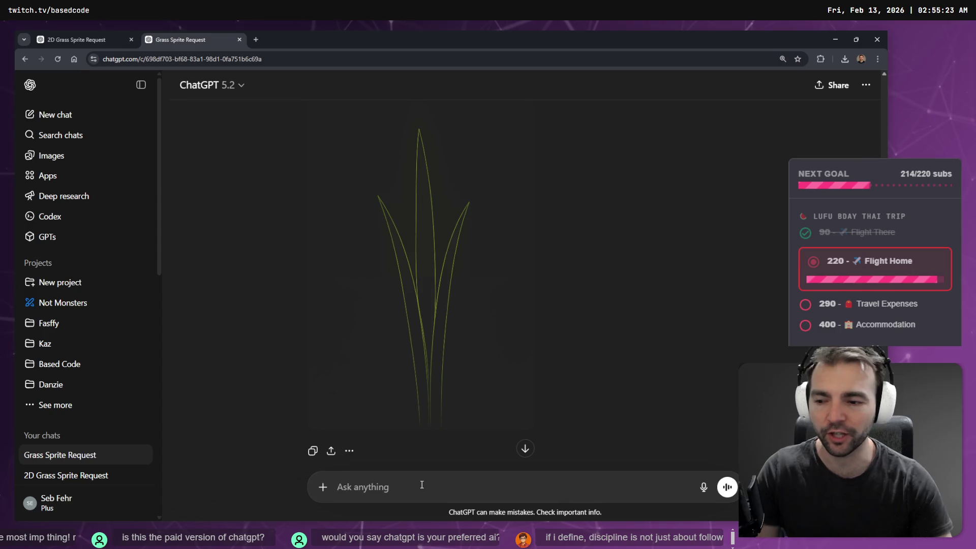
pyautogui.scroll(3, 620, 333)
pyautogui.scroll(5, 625, 295)
pyautogui.scroll(-8, 625, 287)
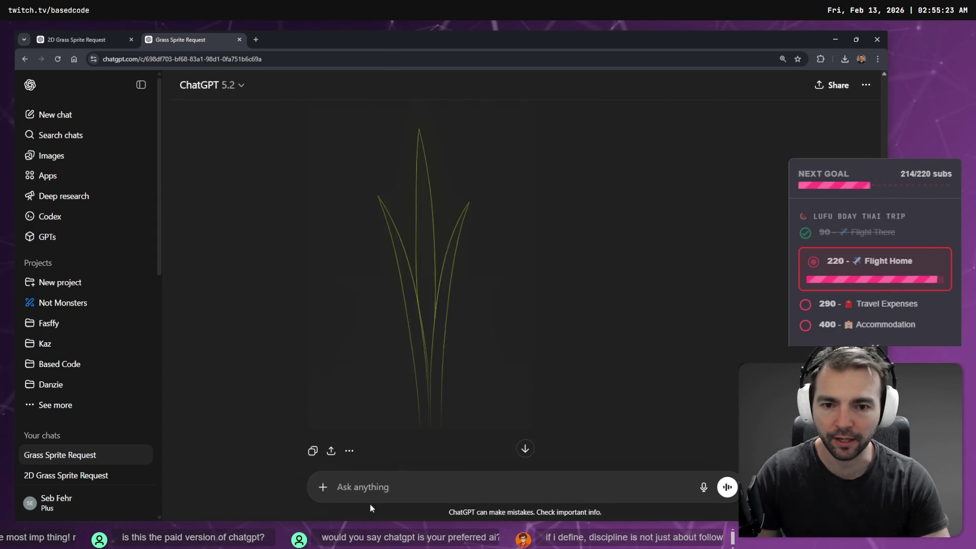
# Dictate and send a request to fill in the three grass blade outlines.
pyautogui.press('super+h')
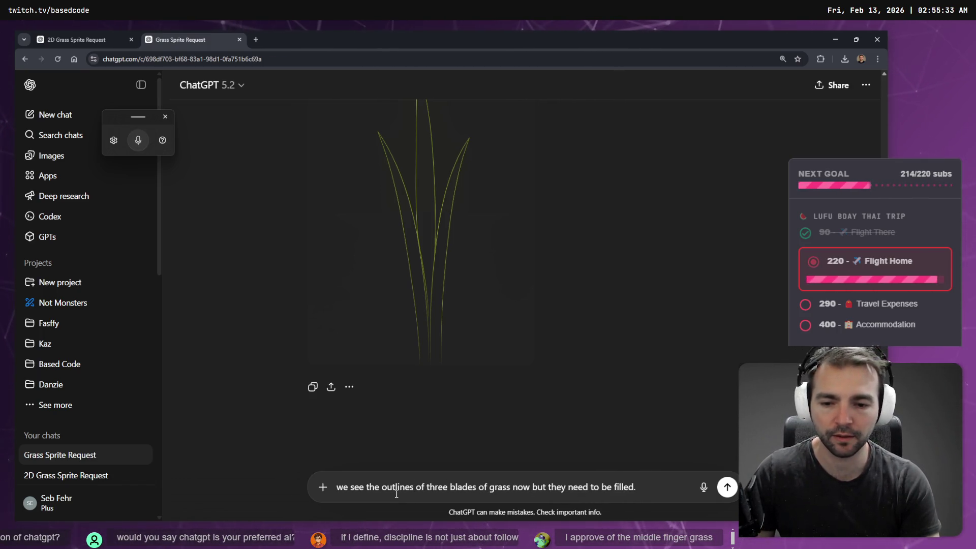
pyautogui.press('Return')
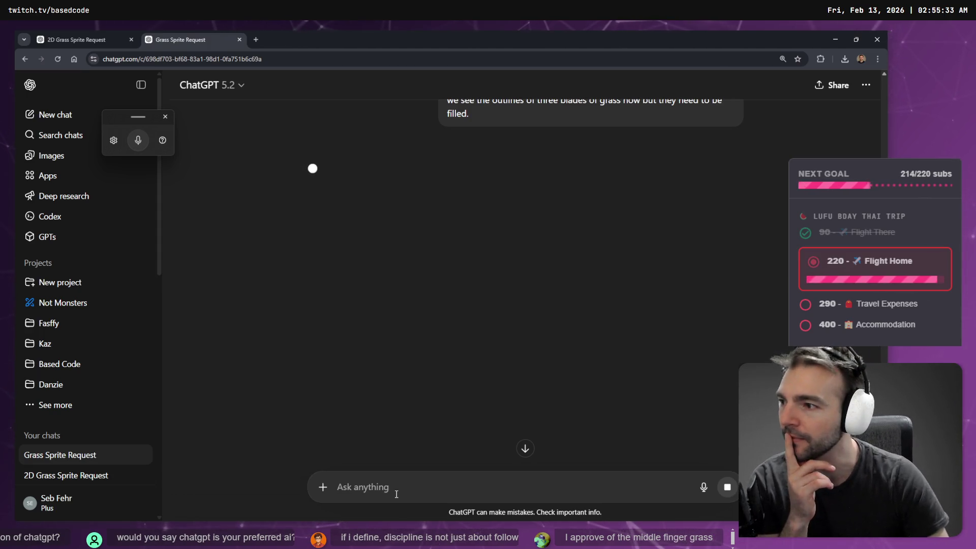
pyautogui.scroll(3, 472, 272)
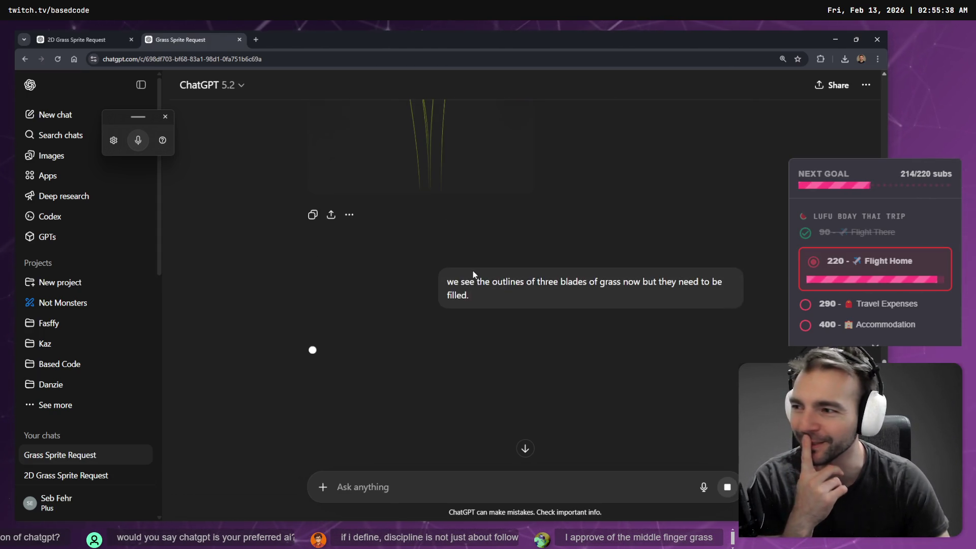
pyautogui.scroll(5, 473, 275)
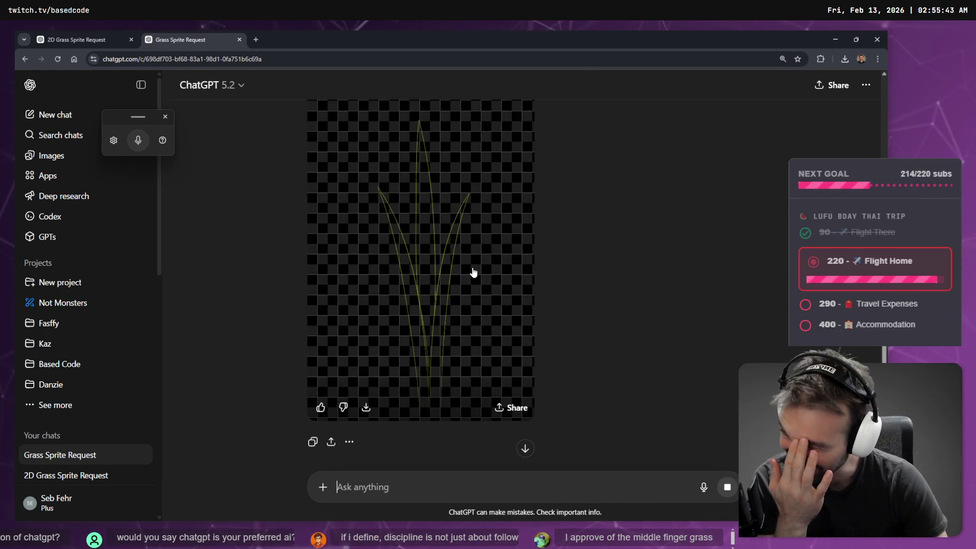
# Inspect the three-blade image full-screen, then copy the single-blade grass image.
pyautogui.click(423, 219)
pyautogui.click(584, 254)
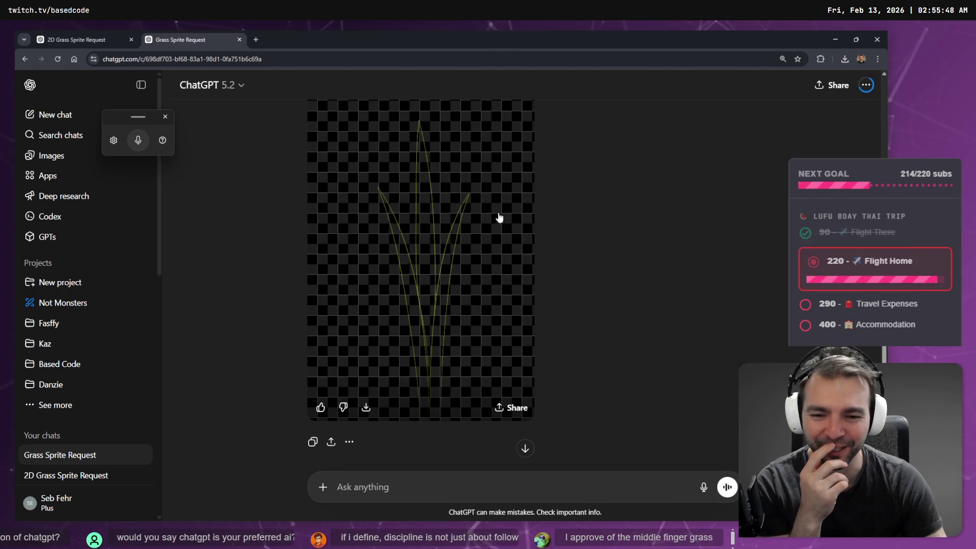
pyautogui.scroll(4, 494, 224)
pyautogui.scroll(10, 529, 335)
pyautogui.scroll(-5, 505, 322)
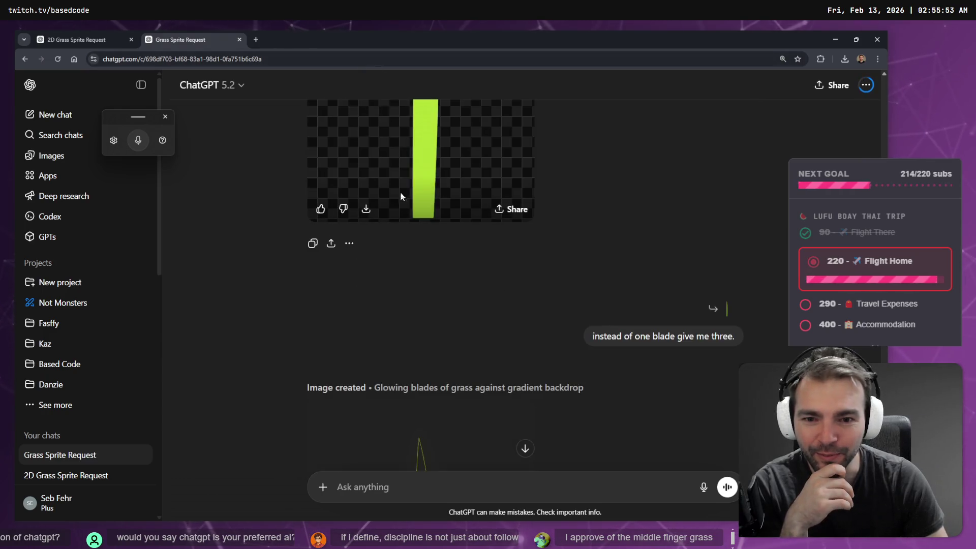
pyautogui.click(394, 144)
pyautogui.rightClick(454, 200)
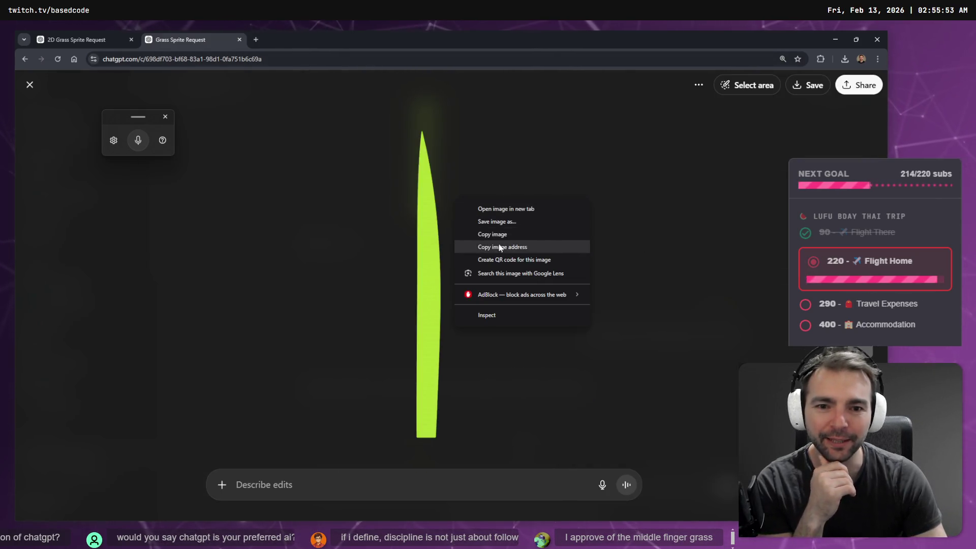
pyautogui.click(501, 234)
# Open a new browser tab and show the Apps bookmark folder.
pyautogui.click(116, 40)
pyautogui.click(189, 36)
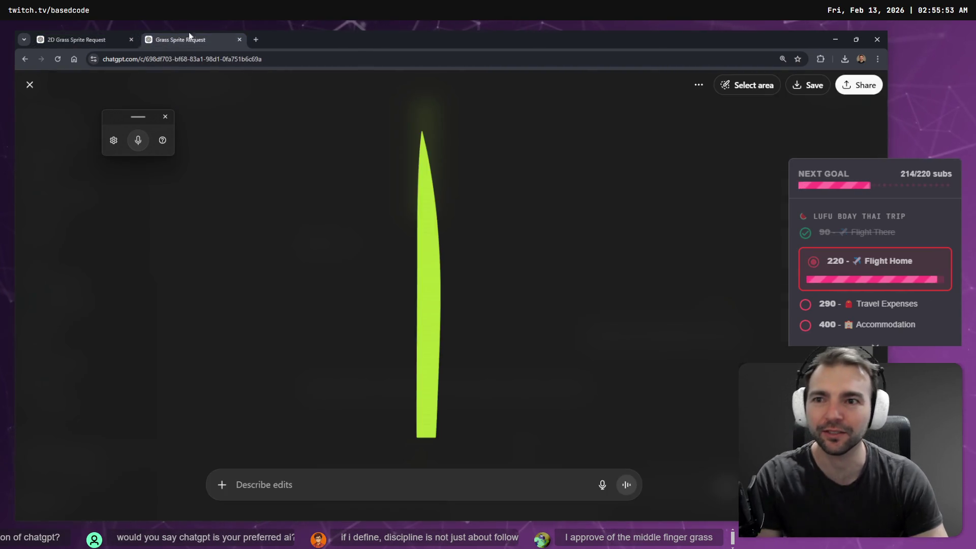
pyautogui.click(256, 40)
pyautogui.click(124, 76)
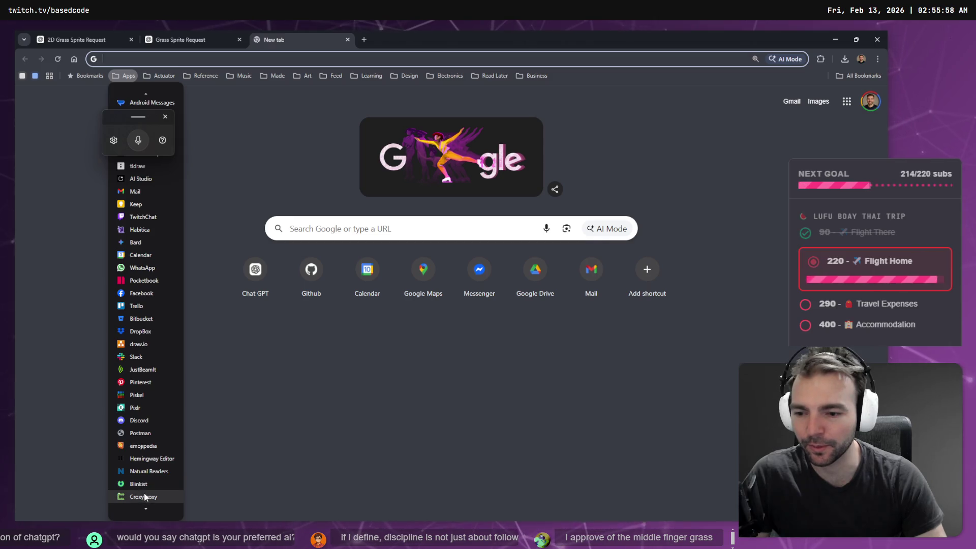
# Open Photopea and paste the single grass blade as a new layer.
pyautogui.scroll(-3, 147, 460)
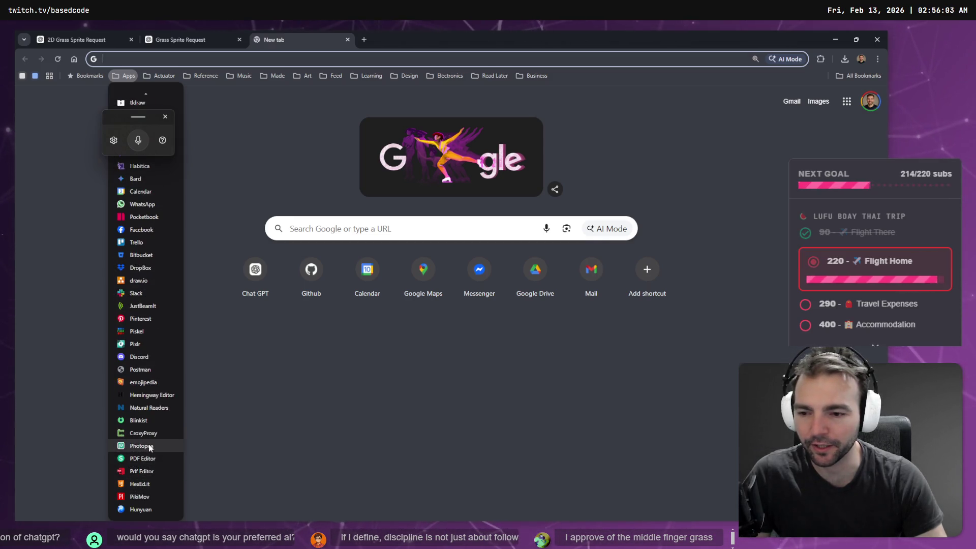
pyautogui.click(147, 450)
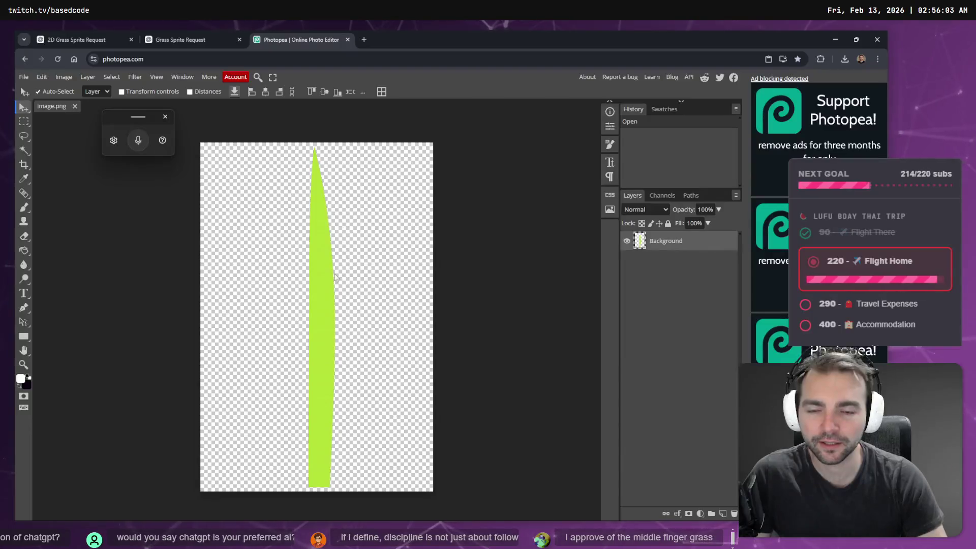
pyautogui.hotkey('ctrl', 'a')
pyautogui.hotkey('ctrl', 'a')
pyautogui.hotkey('ctrl', 'v')
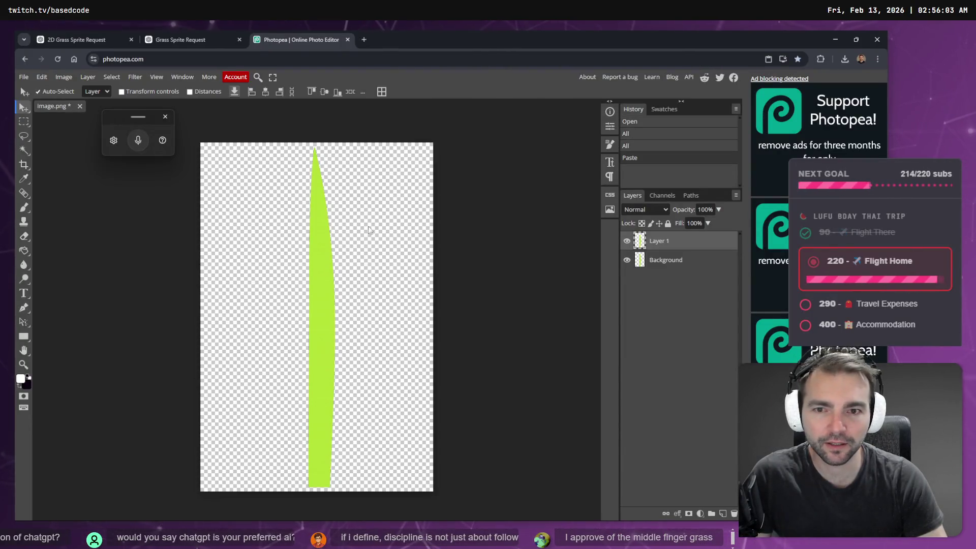
# Tilt the pasted blade, shift it right, and shrink it to about 85%.
pyautogui.hotkey('ctrl', 't')
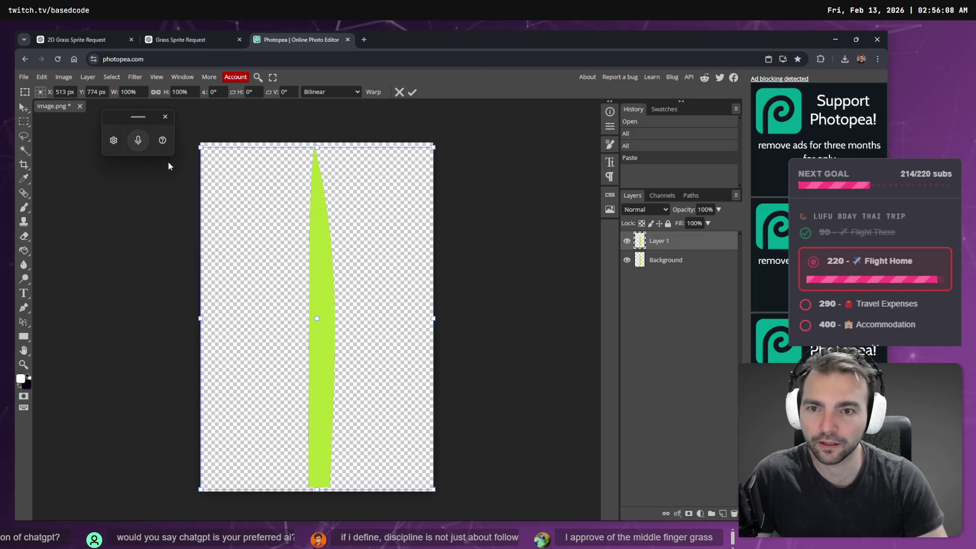
pyautogui.moveTo(437, 145); pyautogui.dragTo(449, 154)
pyautogui.moveTo(348, 253)
pyautogui.mouseDown()
pyautogui.moveTo(384, 253)
pyautogui.moveTo(375, 253)
pyautogui.mouseUp()
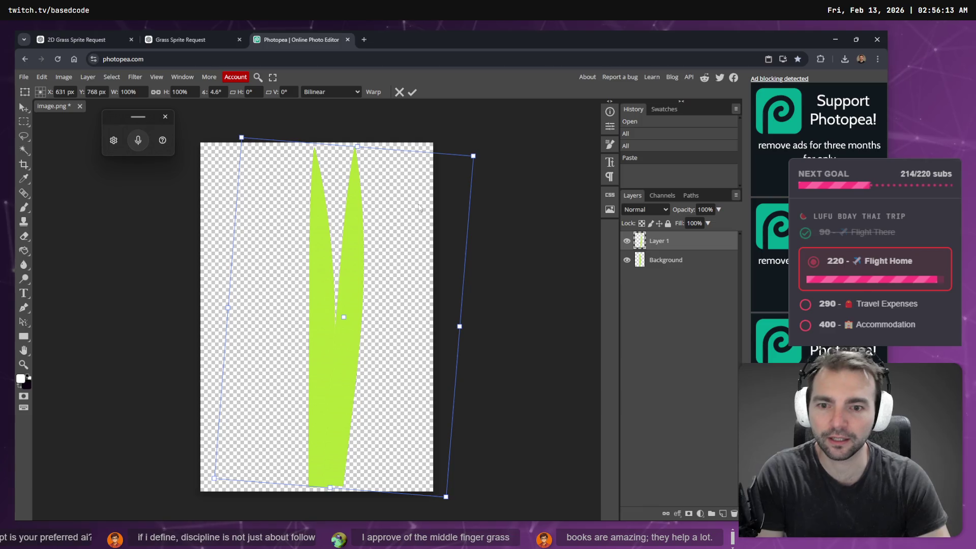
pyautogui.moveTo(473, 153)
pyautogui.mouseDown()
pyautogui.moveTo(436, 186)
pyautogui.moveTo(434, 206)
pyautogui.moveTo(453, 205)
pyautogui.mouseUp()
pyautogui.moveTo(323, 275); pyautogui.dragTo(319, 280)
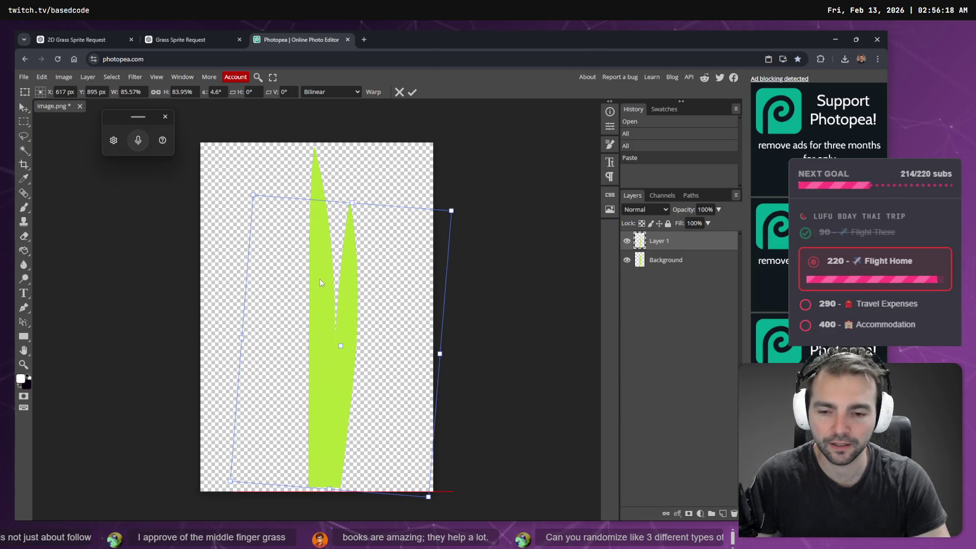
pyautogui.press('Return')
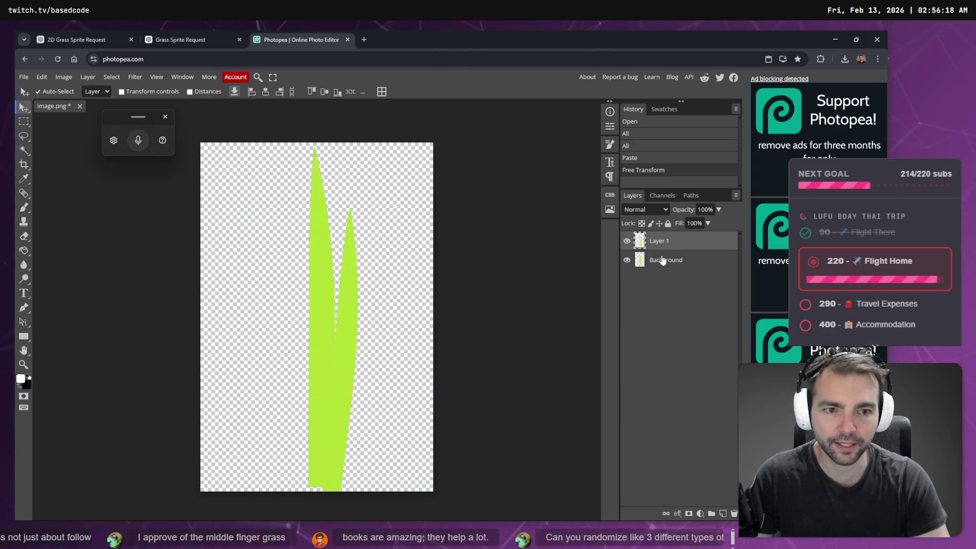
# Switch between the Background and Layer 1, undoing an accidental move of the original blade.
pyautogui.click(659, 252)
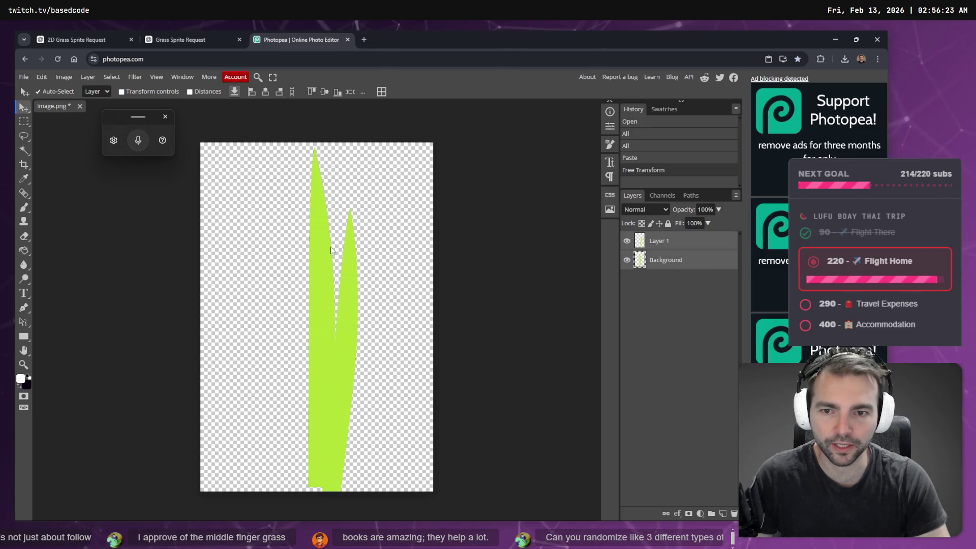
pyautogui.moveTo(325, 244); pyautogui.dragTo(325, 244)
pyautogui.hotkey('ctrl', 'z')
pyautogui.click(656, 247)
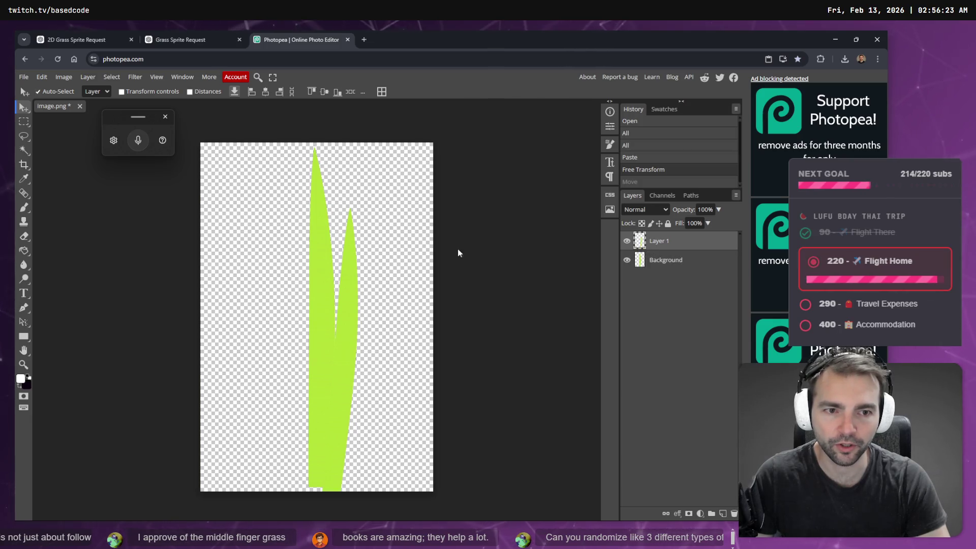
pyautogui.click(323, 267)
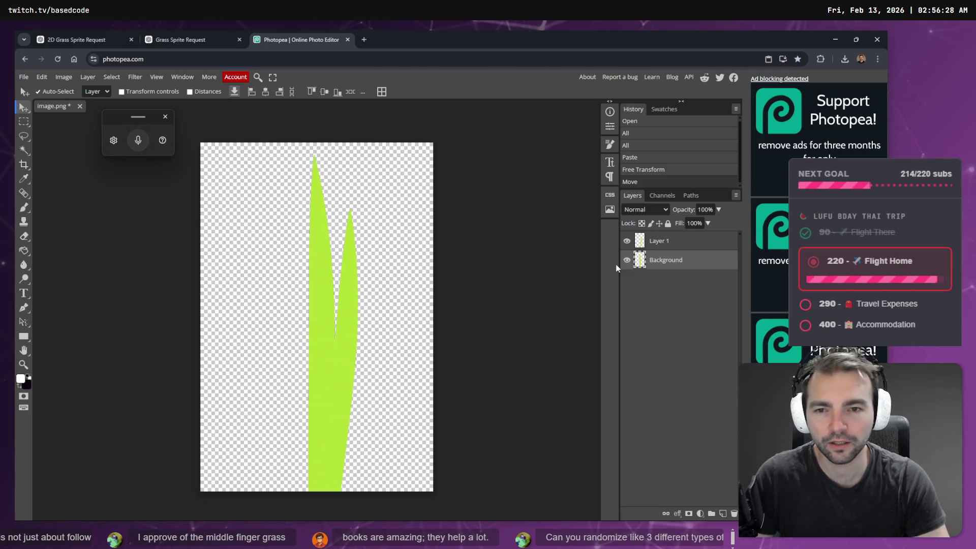
pyautogui.click(687, 246)
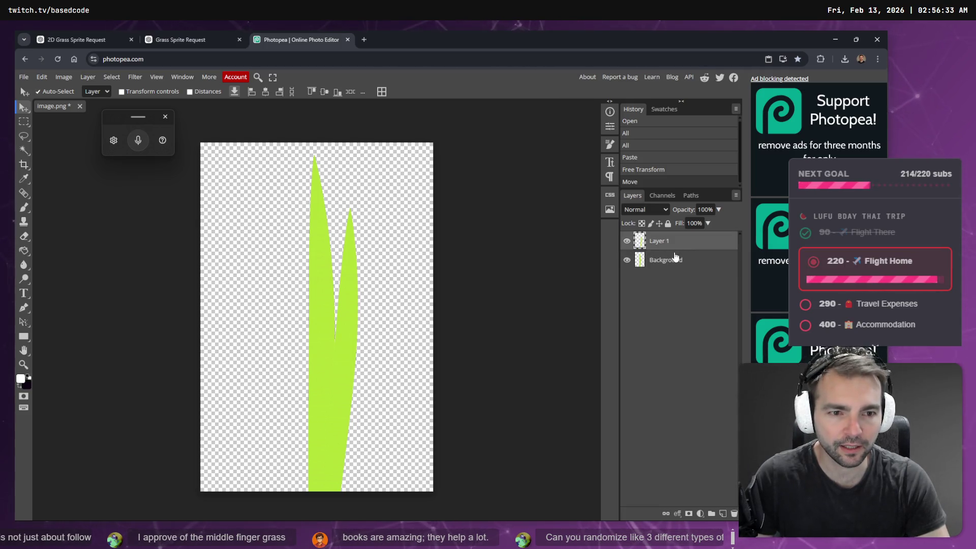
# Duplicate the second blade, mirror it horizontally, place it at left, and nudge the right blade.
pyautogui.hotkey('ctrl', 'j')
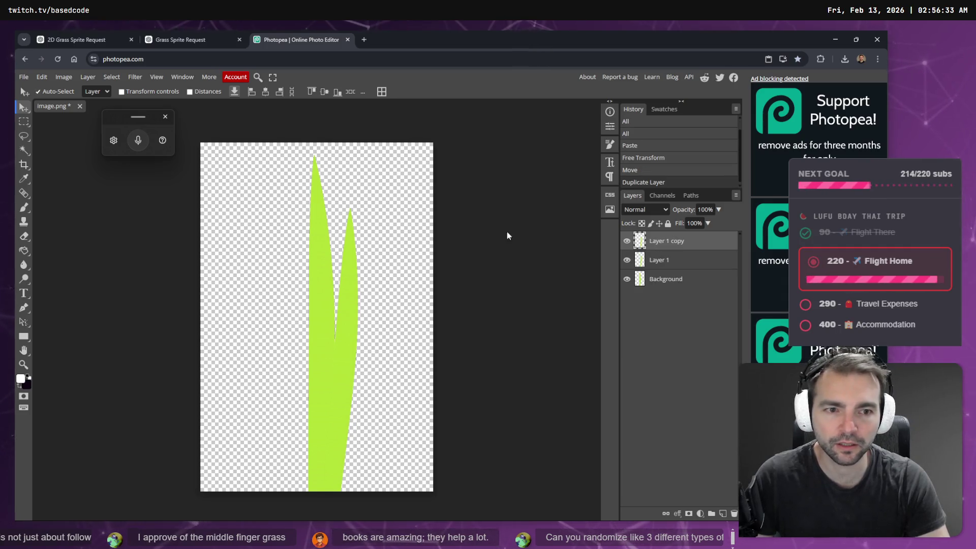
pyautogui.hotkey('ctrl', 't')
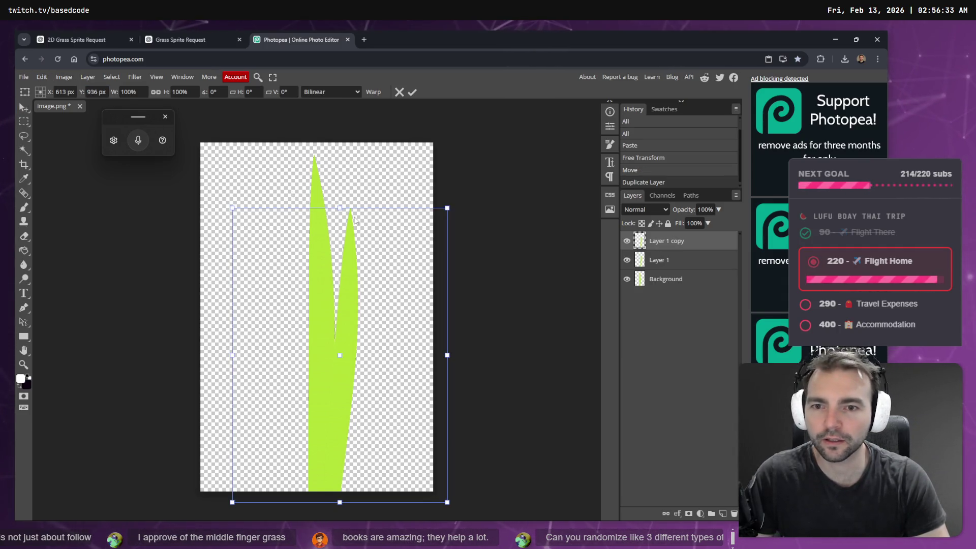
pyautogui.moveTo(450, 355)
pyautogui.mouseDown()
pyautogui.moveTo(280, 290)
pyautogui.moveTo(269, 352)
pyautogui.moveTo(214, 349)
pyautogui.moveTo(239, 279)
pyautogui.moveTo(253, 346)
pyautogui.moveTo(220, 347)
pyautogui.moveTo(232, 348)
pyautogui.mouseUp()
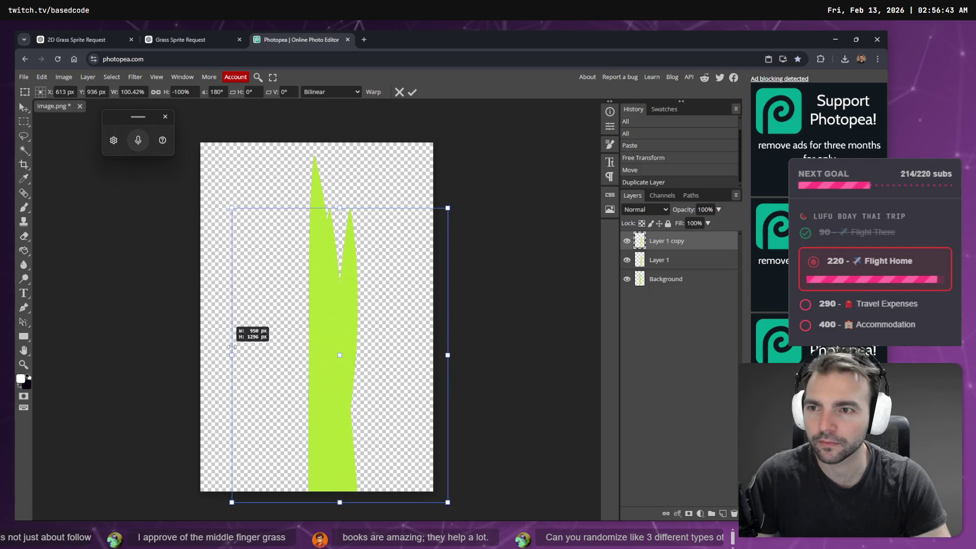
pyautogui.moveTo(324, 362); pyautogui.dragTo(283, 361)
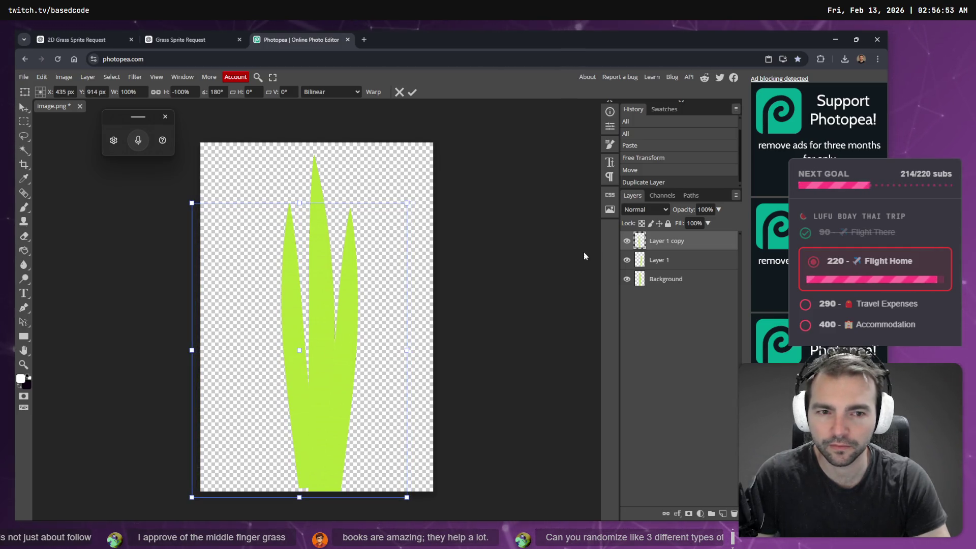
pyautogui.click(675, 261)
pyautogui.moveTo(356, 312); pyautogui.dragTo(365, 313)
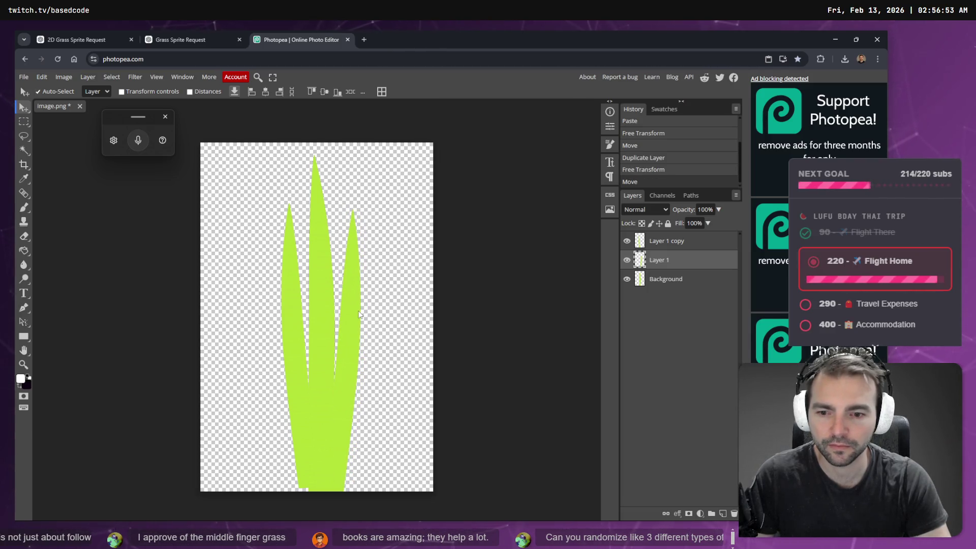
pyautogui.click(294, 348)
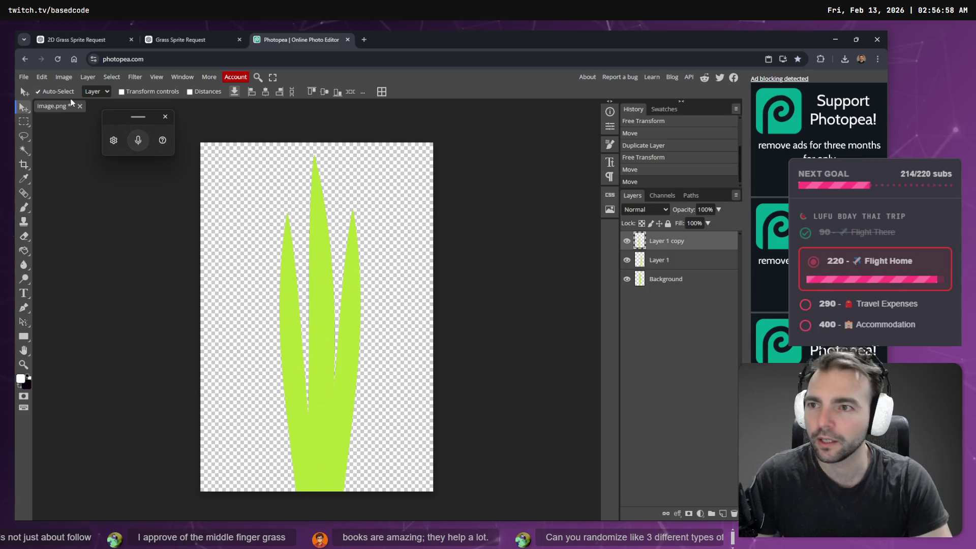
# Export the three-blade clump as a PNG and bring it into the Godot project.
pyautogui.click(23, 77)
pyautogui.moveTo(77, 213)
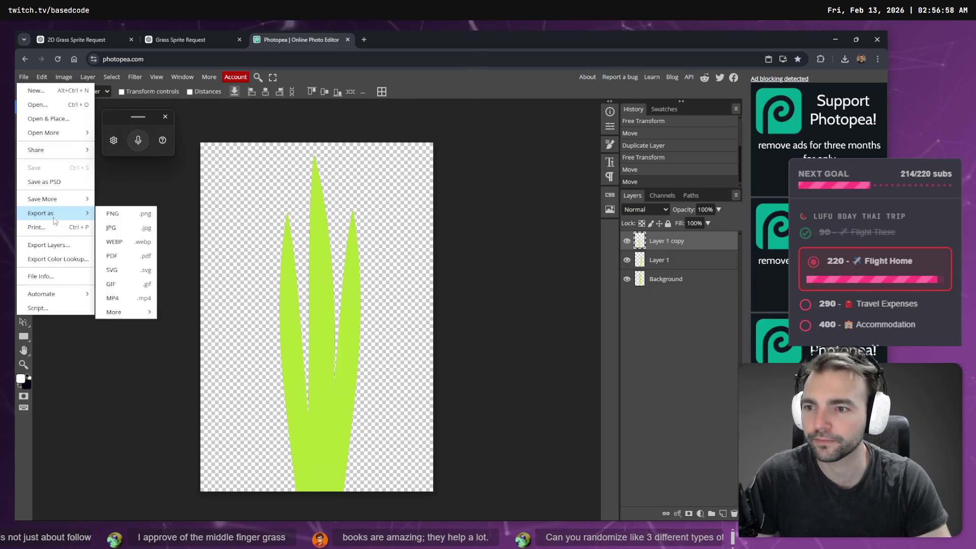
pyautogui.click(135, 219)
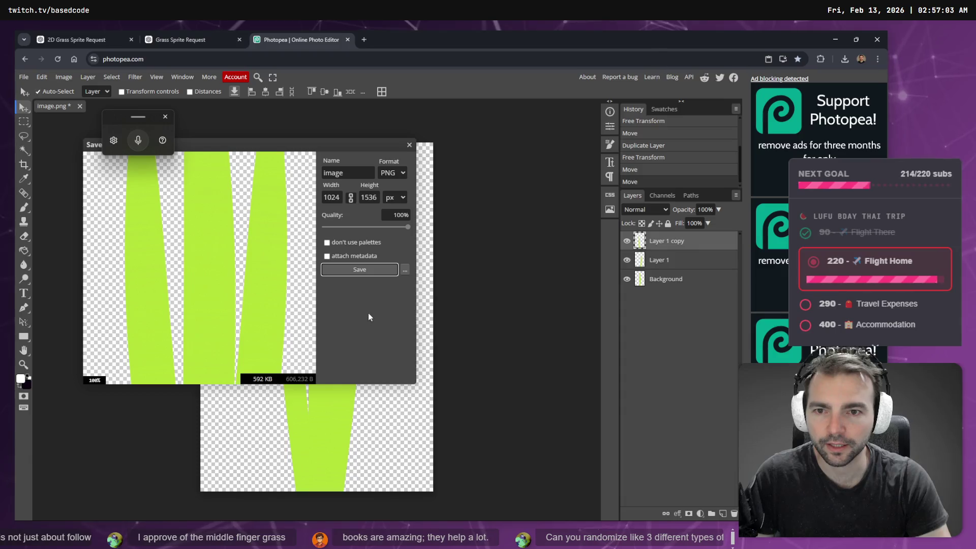
pyautogui.click(362, 271)
pyautogui.moveTo(789, 82)
pyautogui.mouseDown()
pyautogui.moveTo(707, 136)
pyautogui.moveTo(82, 366)
pyautogui.mouseUp()
pyautogui.hotkey('alt', 'Tab')
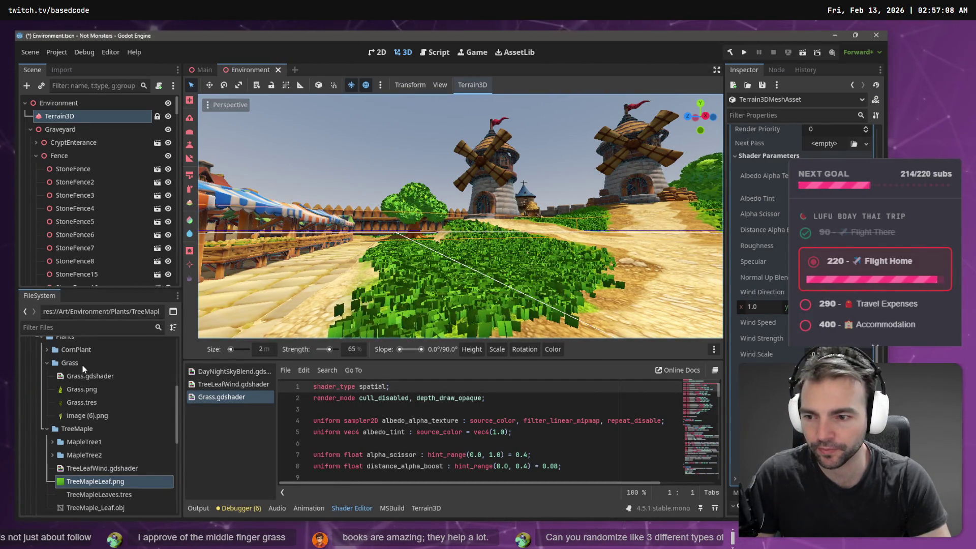
# Try renaming Grass.png by appending an underscore, then bring up the Grass folder's context menu.
pyautogui.click(85, 416)
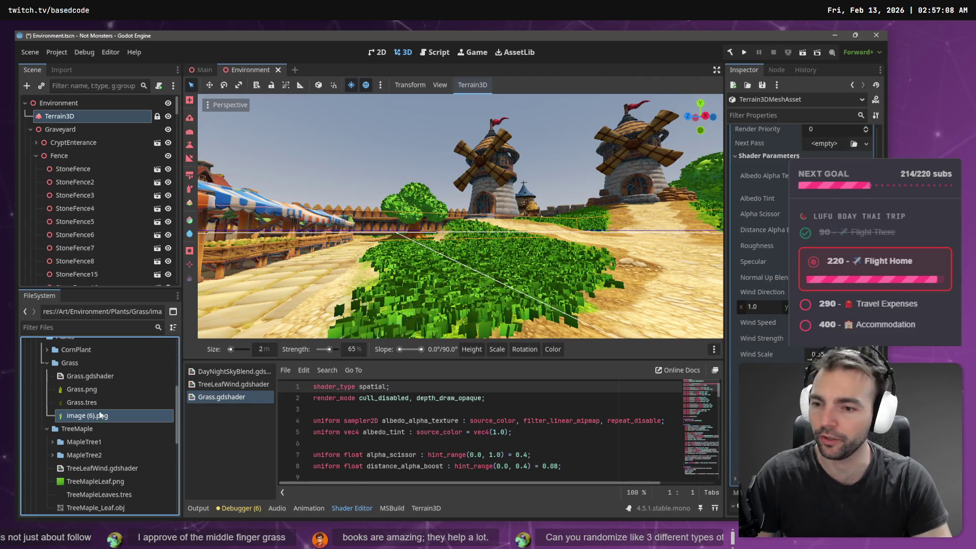
pyautogui.click(88, 391)
pyautogui.press('F2')
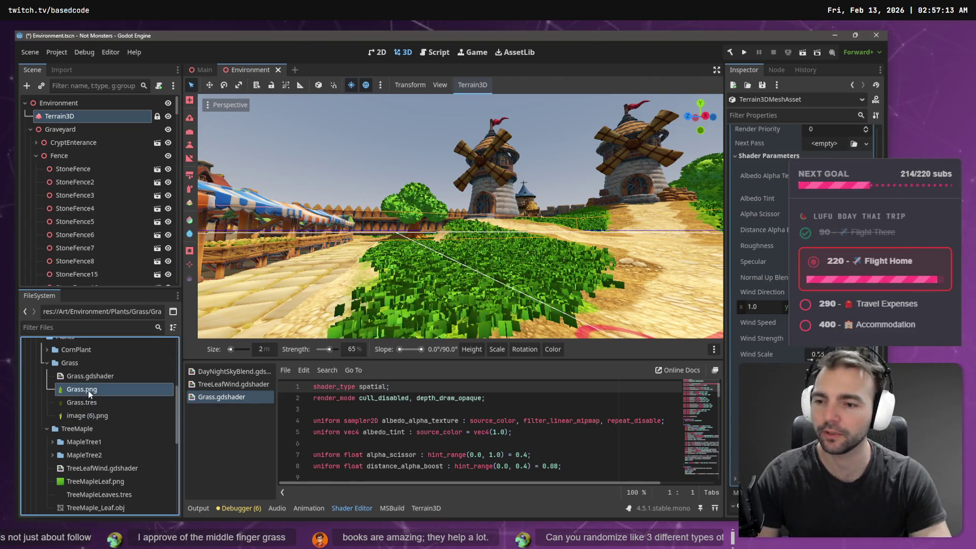
pyautogui.press('End')
pyautogui.write('_')
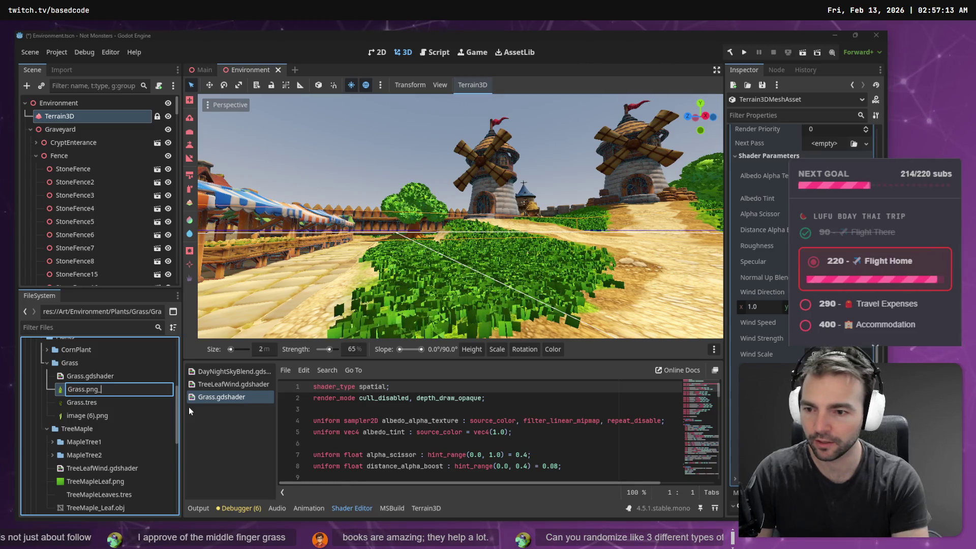
pyautogui.press('Return')
pyautogui.press('Return')
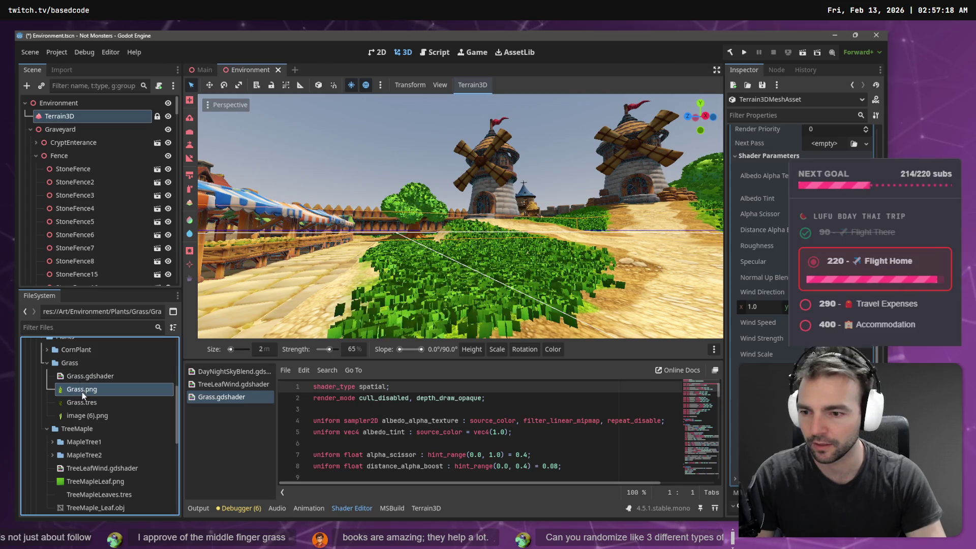
pyautogui.rightClick(71, 363)
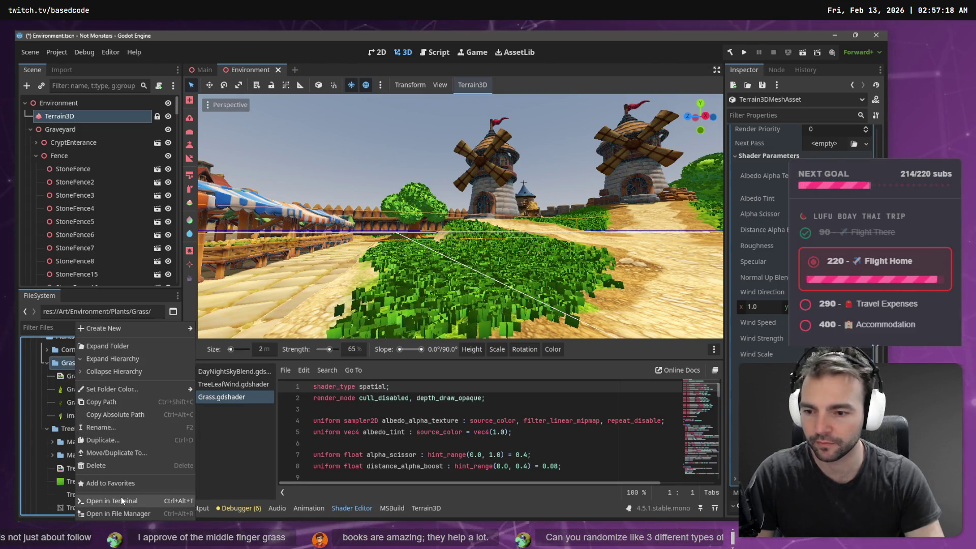
# Open the Grass folder in File Explorer and rename the old Grass.png to Grass.png_.
pyautogui.click(126, 513)
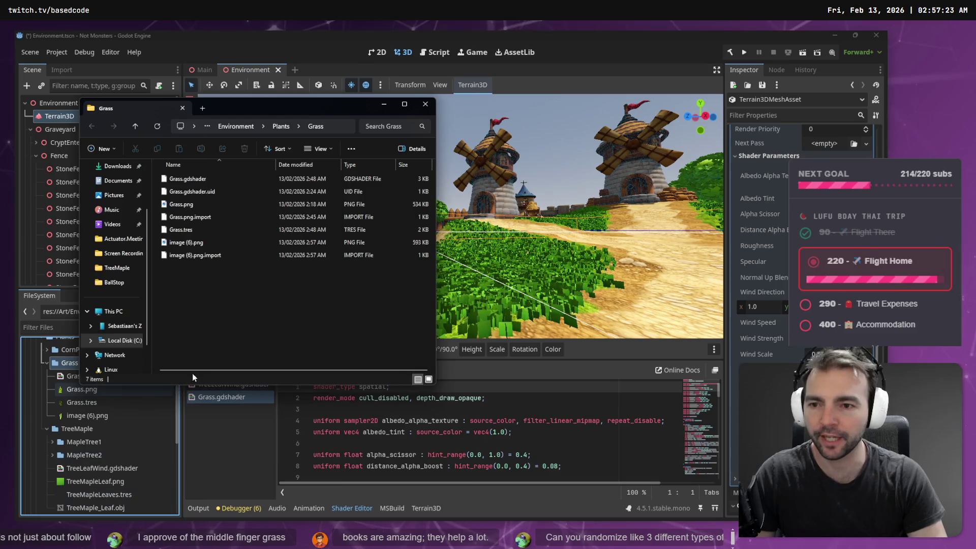
pyautogui.click(195, 204)
pyautogui.click(196, 202)
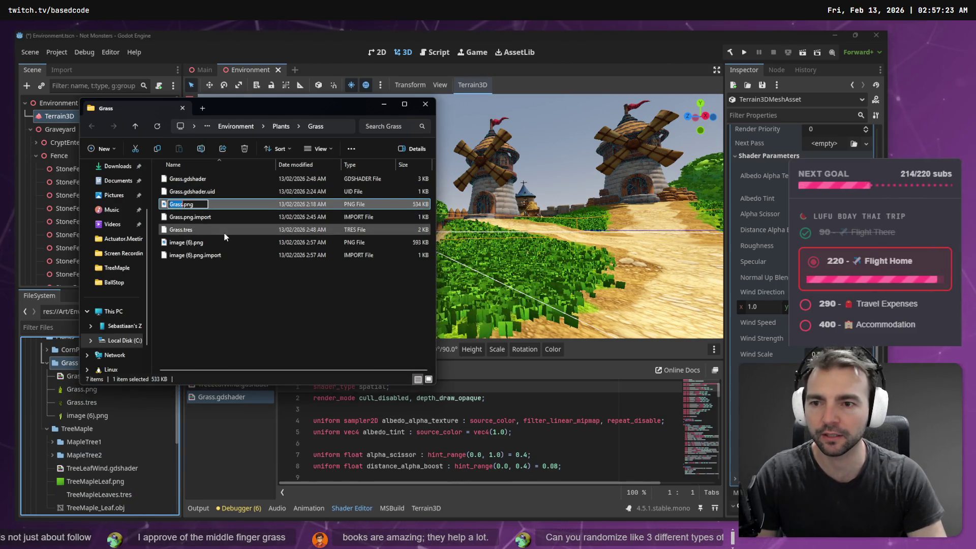
pyautogui.press('End')
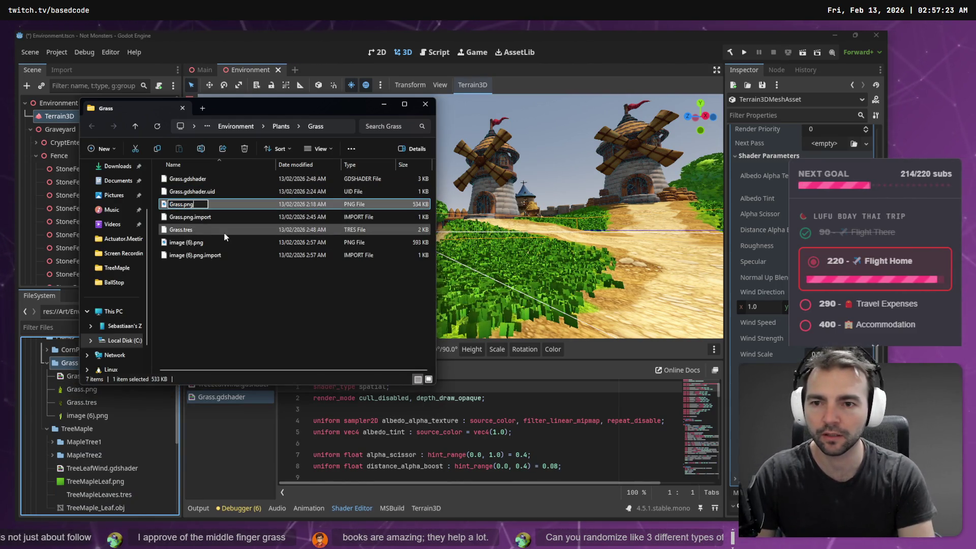
pyautogui.write('_')
pyautogui.press('Return')
pyautogui.press('Return')
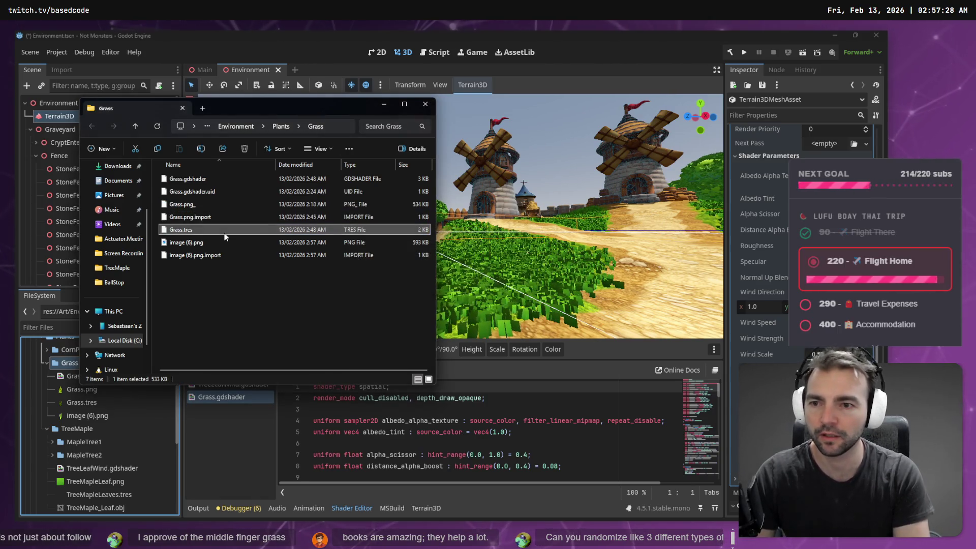
# Rename the new image (6).png so it becomes the Grass.png texture.
pyautogui.press('Down')
pyautogui.press('Down')
pyautogui.press('Down')
pyautogui.press('F2')
pyautogui.write('Grass.png_')
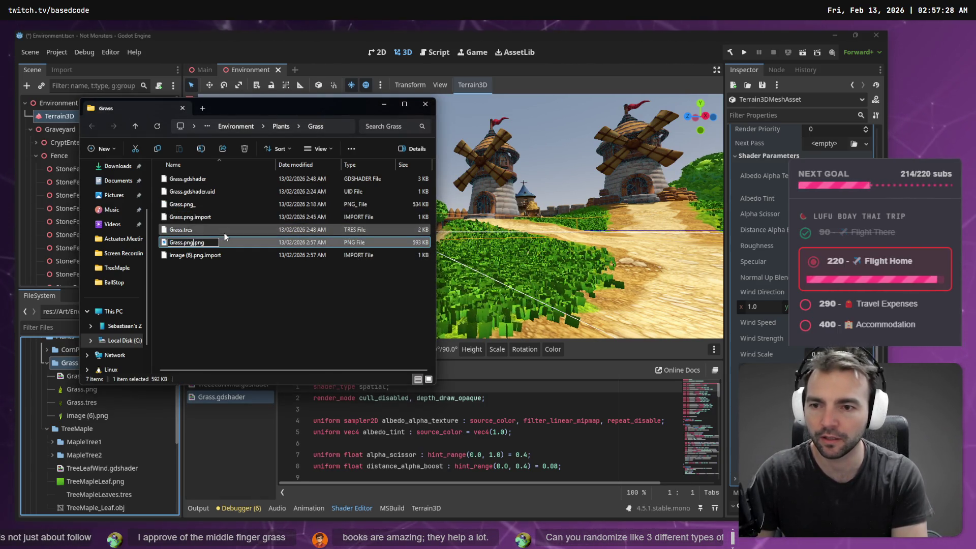
pyautogui.press('Return')
pyautogui.click(473, 196)
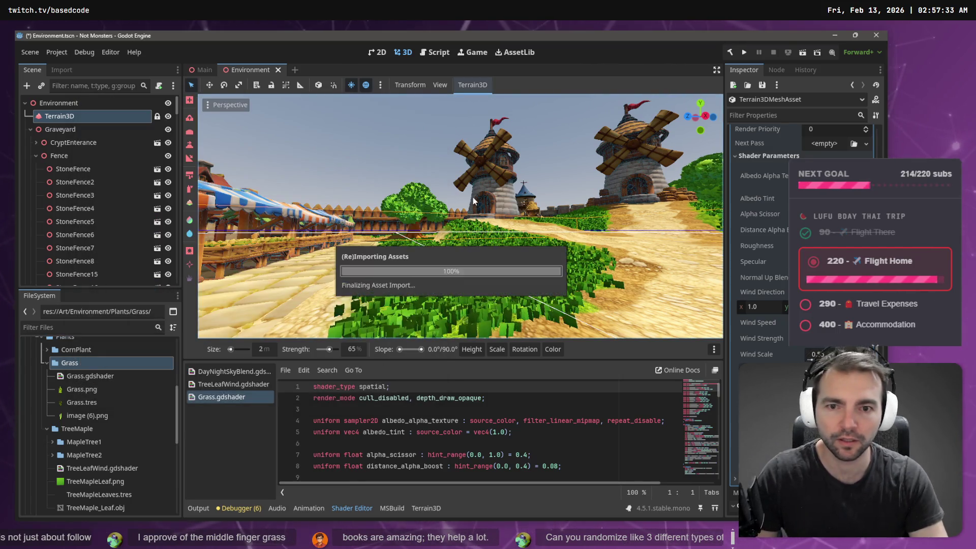
# Select the reimported Grass.png and fly the camera close through the grass toward the dirt path.
pyautogui.click(90, 376)
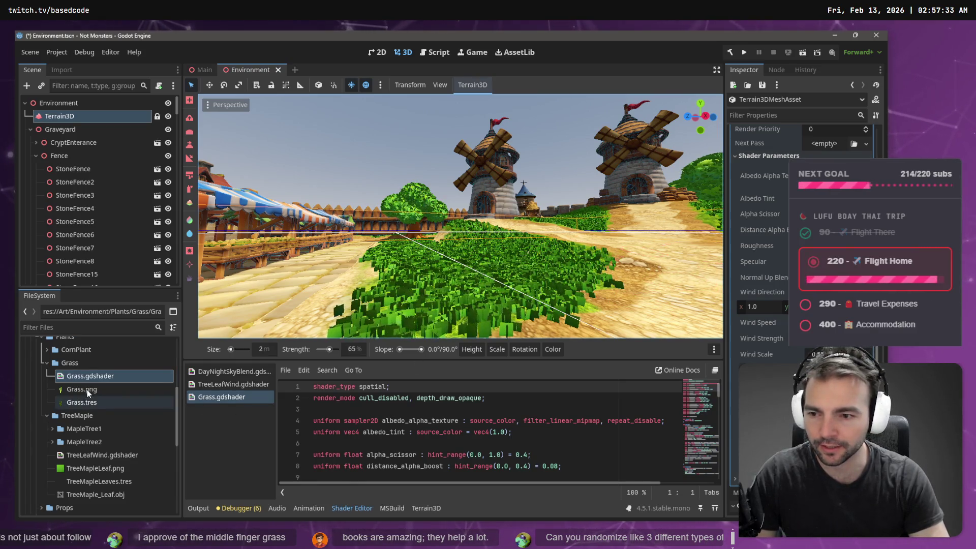
pyautogui.click(87, 390)
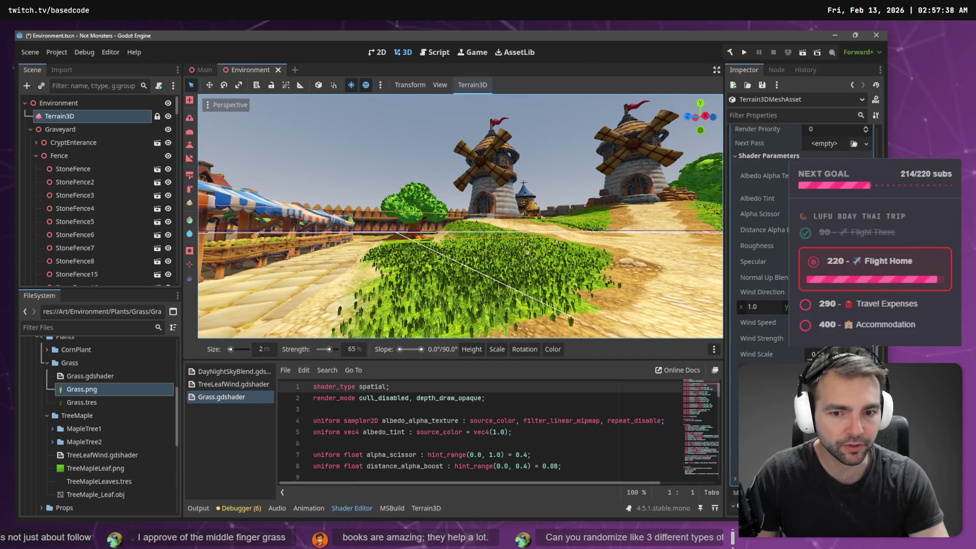
pyautogui.press('w')
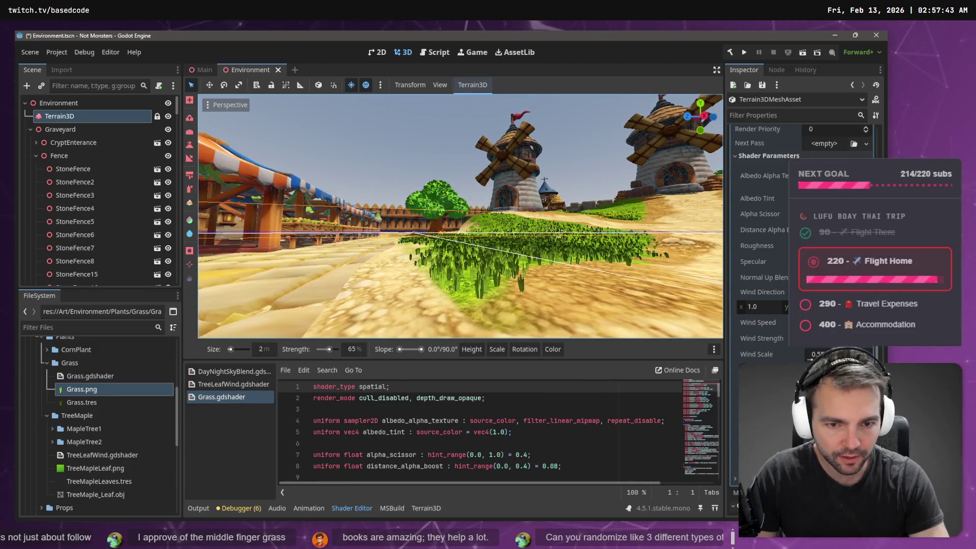
pyautogui.press('w')
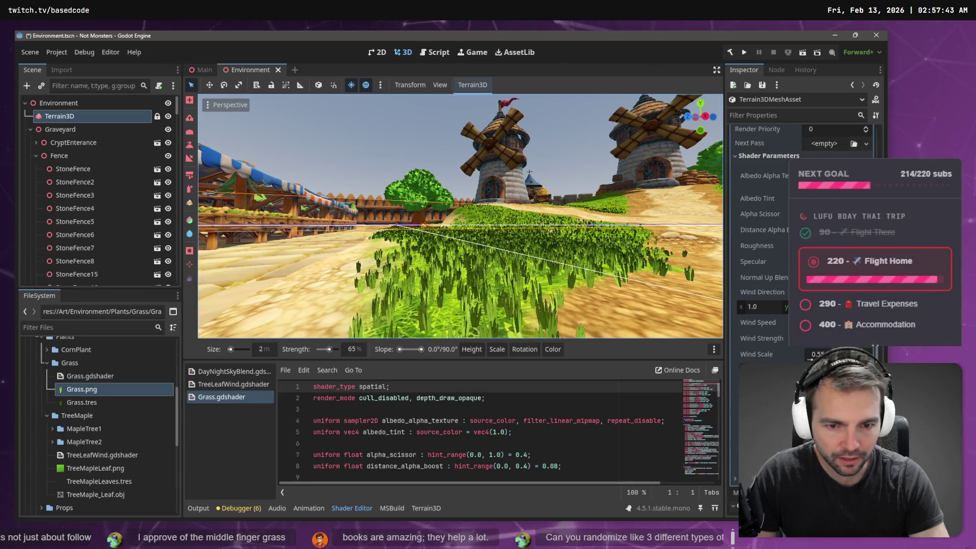
pyautogui.press('w')
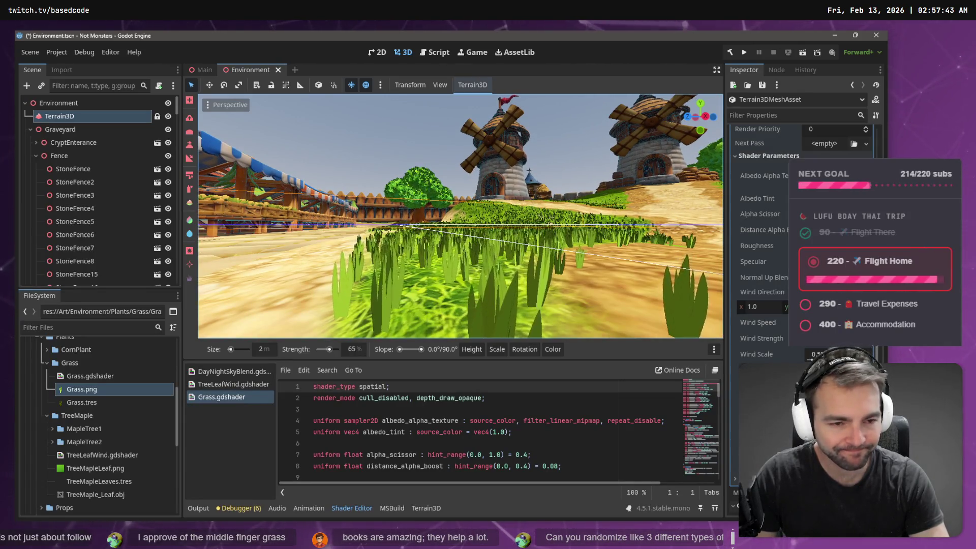
pyautogui.press('w')
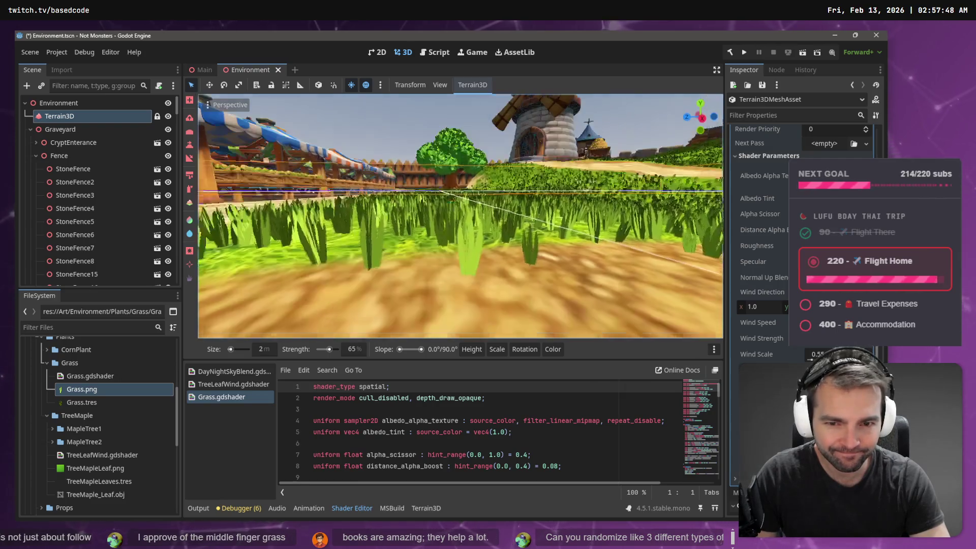
pyautogui.press('w')
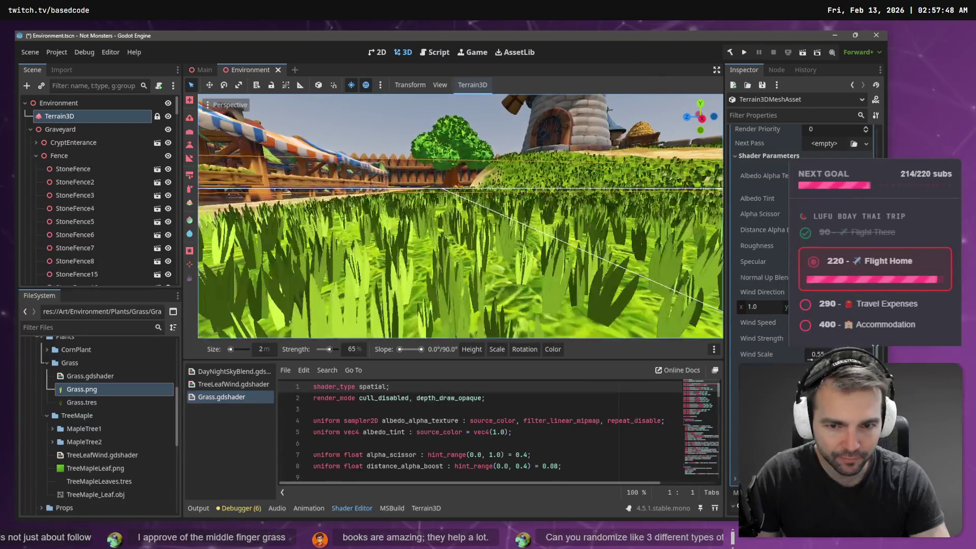
# Rise over the field, approach the tree, drop among the blades, and close File Explorer.
pyautogui.press('e')
pyautogui.press('w')
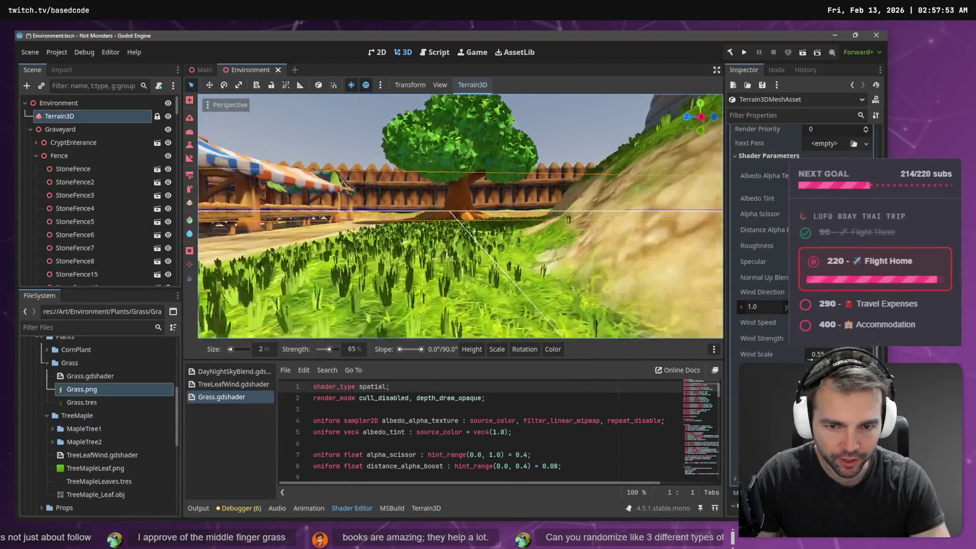
pyautogui.press('w')
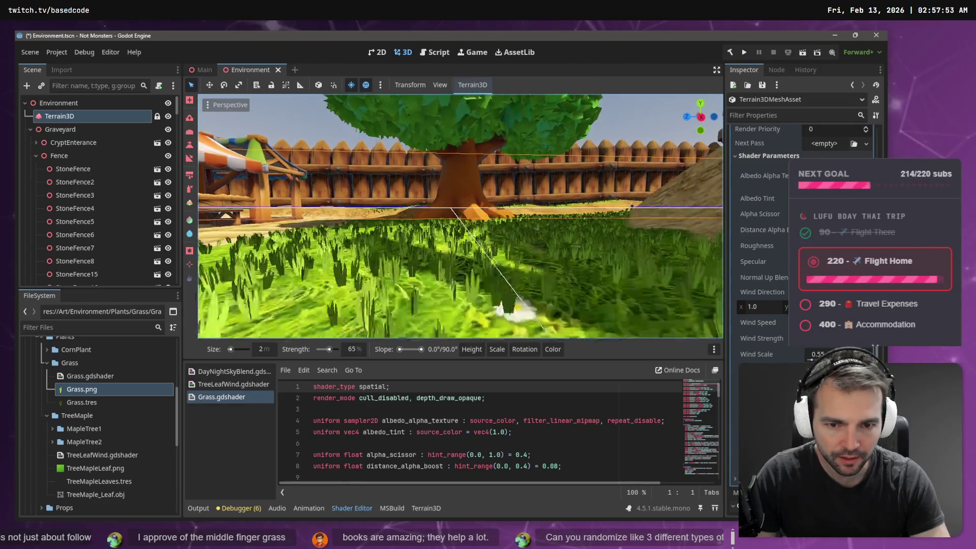
pyautogui.press('q')
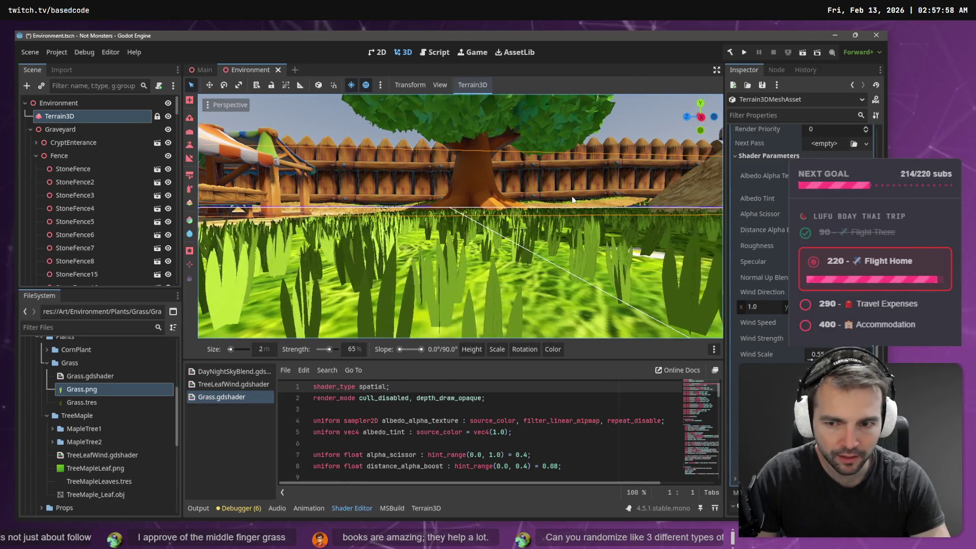
pyautogui.hotkey('alt', 'Tab')
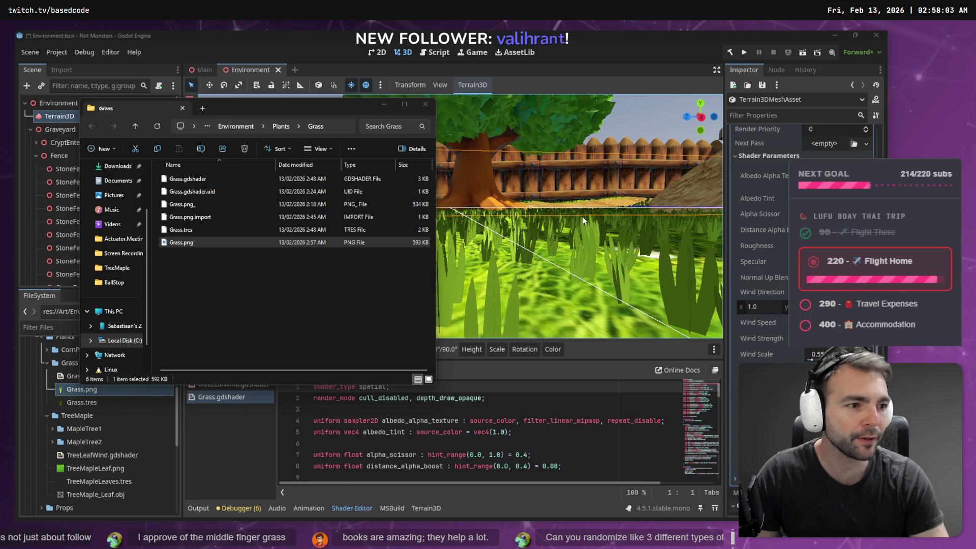
pyautogui.hotkey('alt', 'Tab')
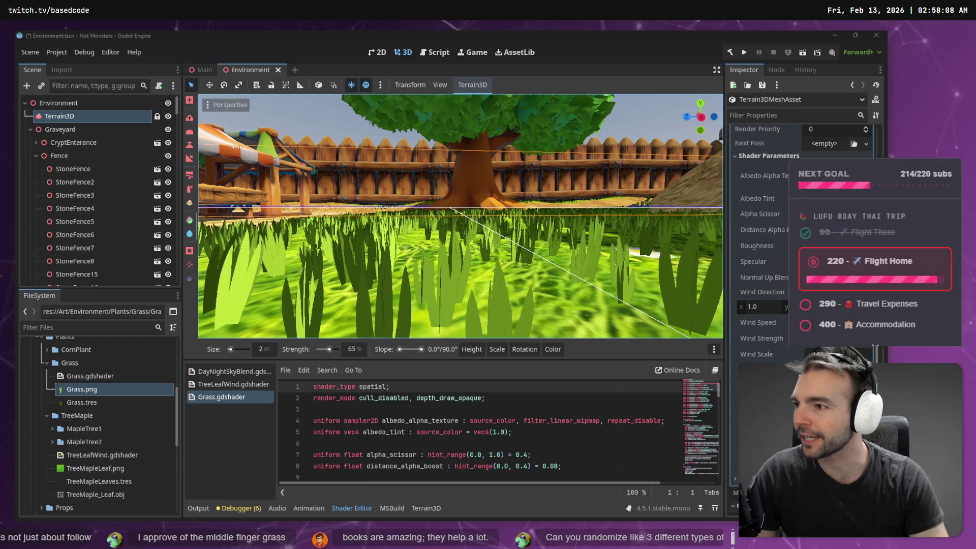
pyautogui.scroll(-5, 235, 146)
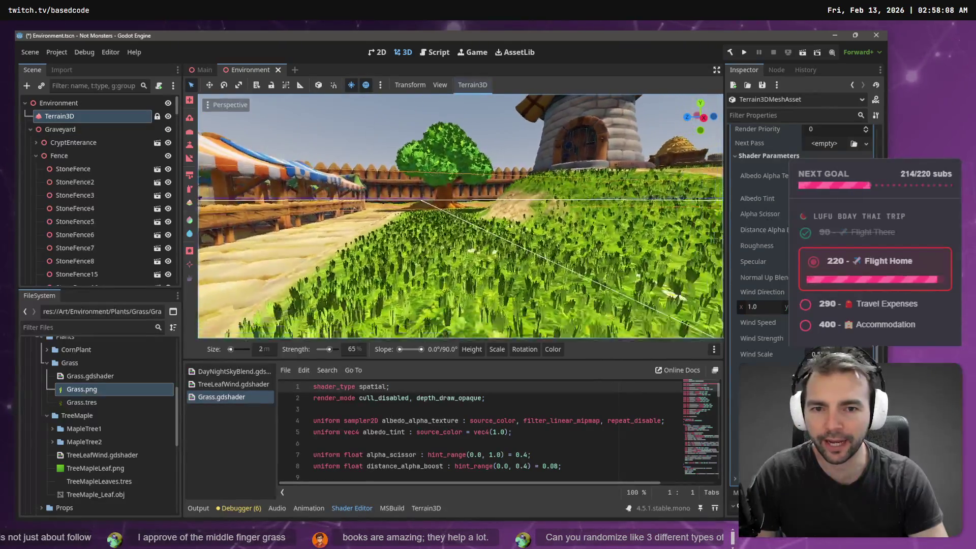
pyautogui.scroll(-5, 460, 216)
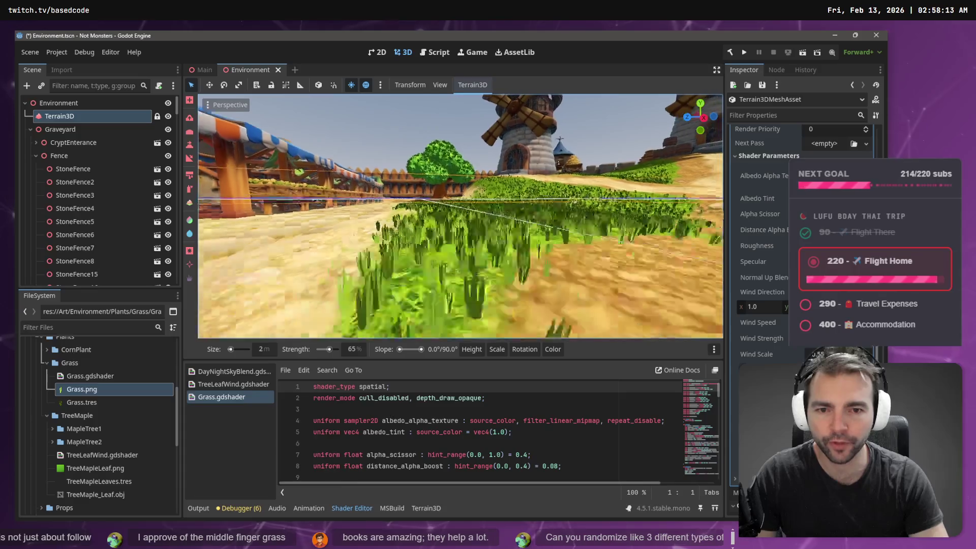
pyautogui.scroll(-3, 460, 216)
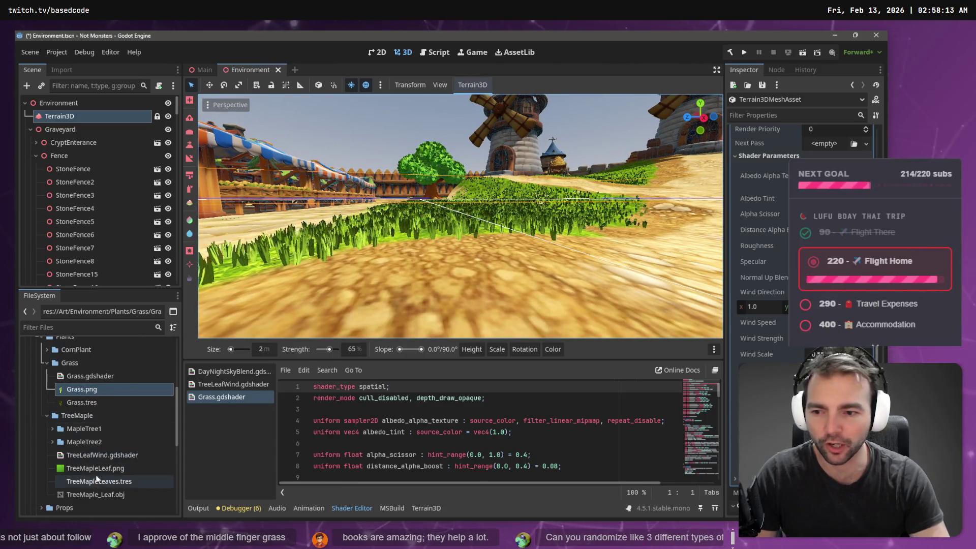
# Apply TreeMapleLeaf.png as the grass shader's albedo texture and view the leaf-textured grass.
pyautogui.click(96, 468)
pyautogui.moveTo(96, 468)
pyautogui.mouseDown()
pyautogui.moveTo(600, 200)
pyautogui.moveTo(813, 203)
pyautogui.mouseUp()
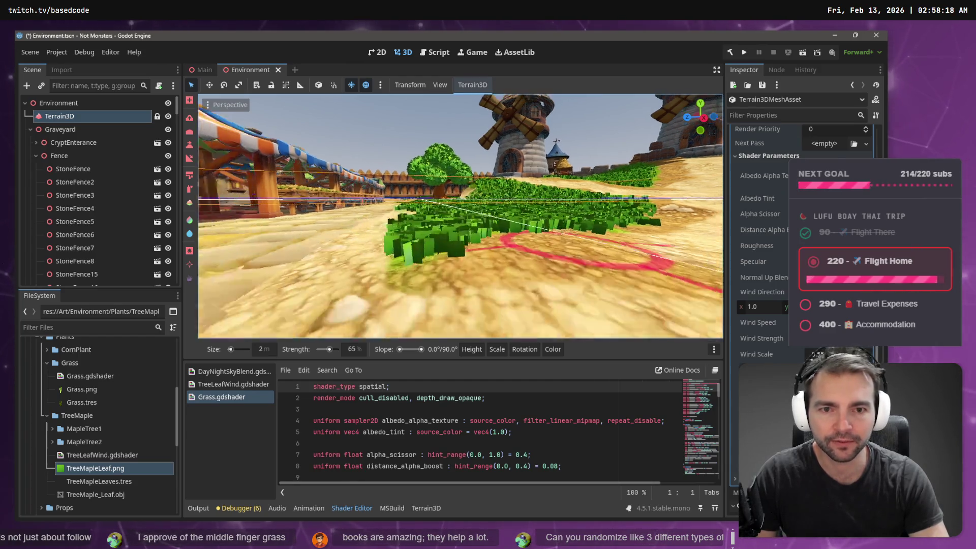
pyautogui.press('s')
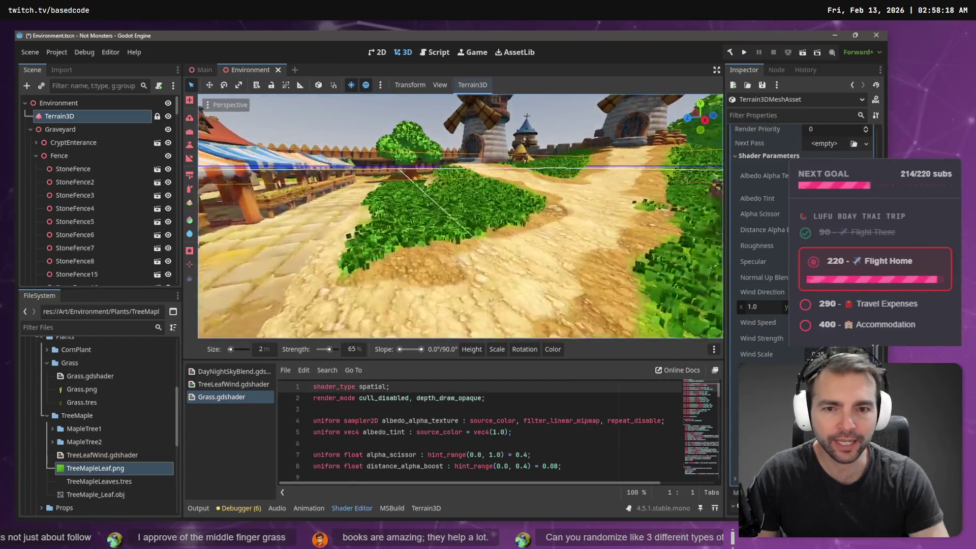
pyautogui.press('w')
pyautogui.press('s')
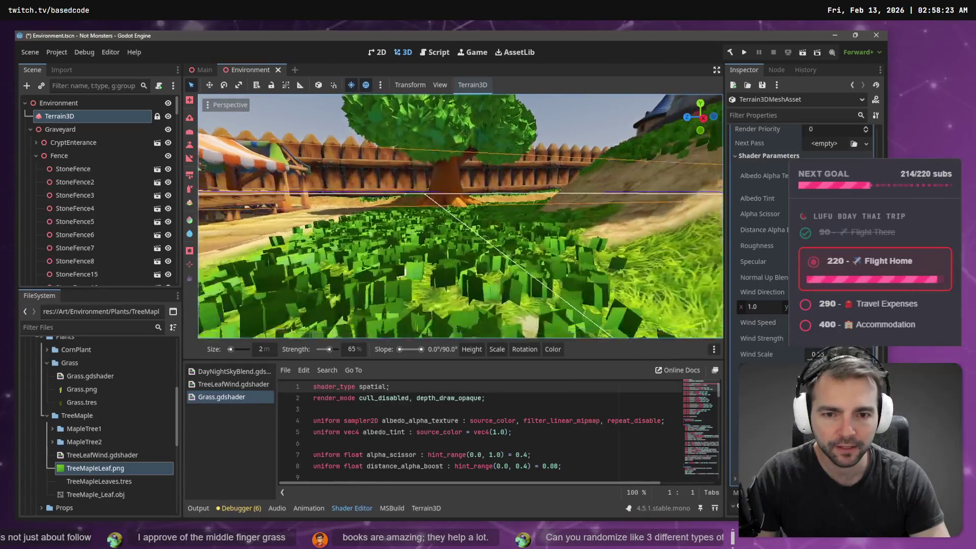
# Fly toward the maple tree and windmill, then capture a region screenshot of the grass.
pyautogui.press('w')
pyautogui.press('w')
pyautogui.press('w')
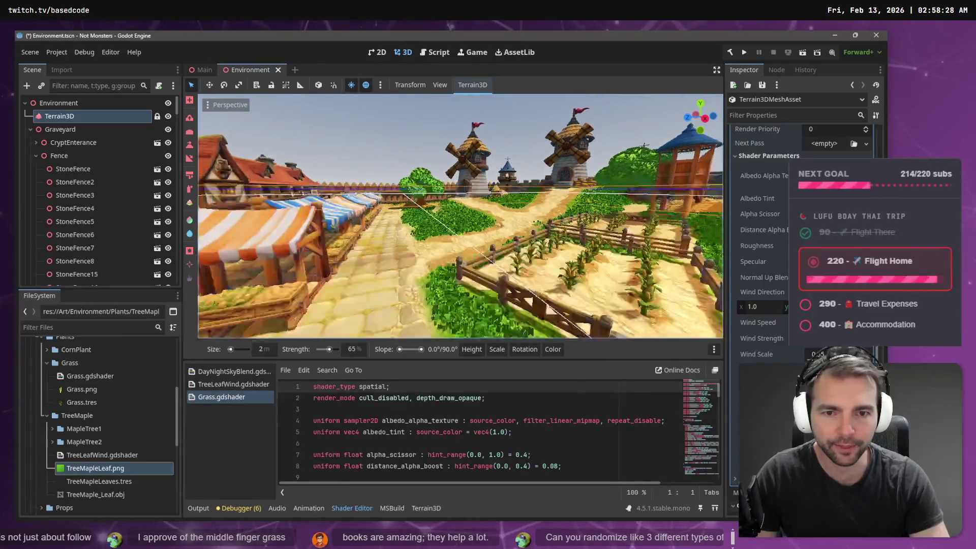
pyautogui.press('w')
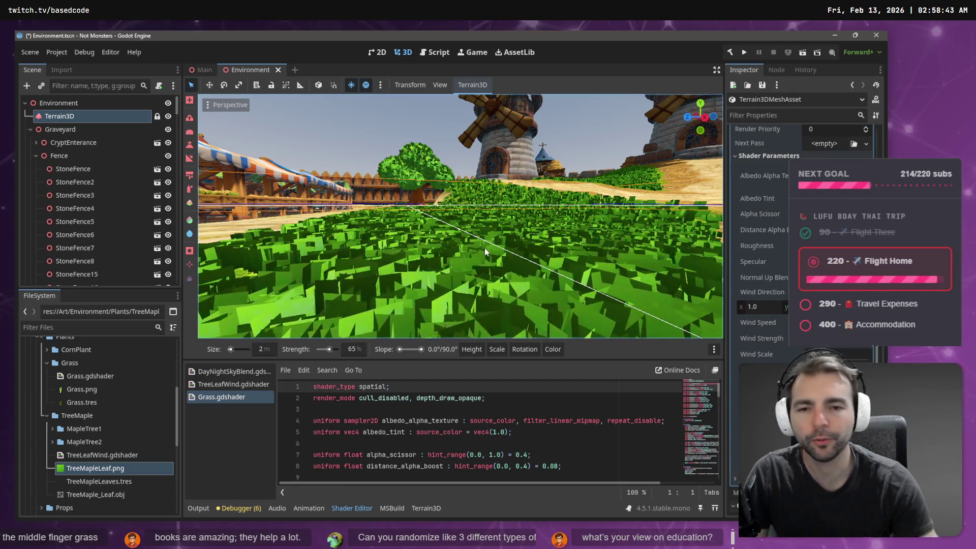
pyautogui.moveTo(575, 132)
pyautogui.mouseDown()
pyautogui.moveTo(311, 179)
pyautogui.moveTo(514, 283)
pyautogui.moveTo(469, 269)
pyautogui.mouseUp()
pyautogui.press('Print')
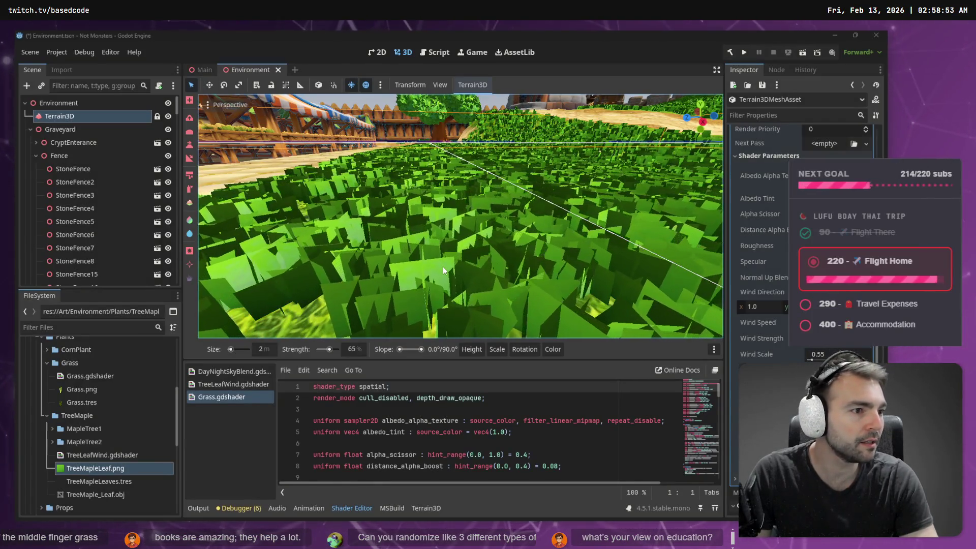
pyautogui.hotkey('alt', 'Tab')
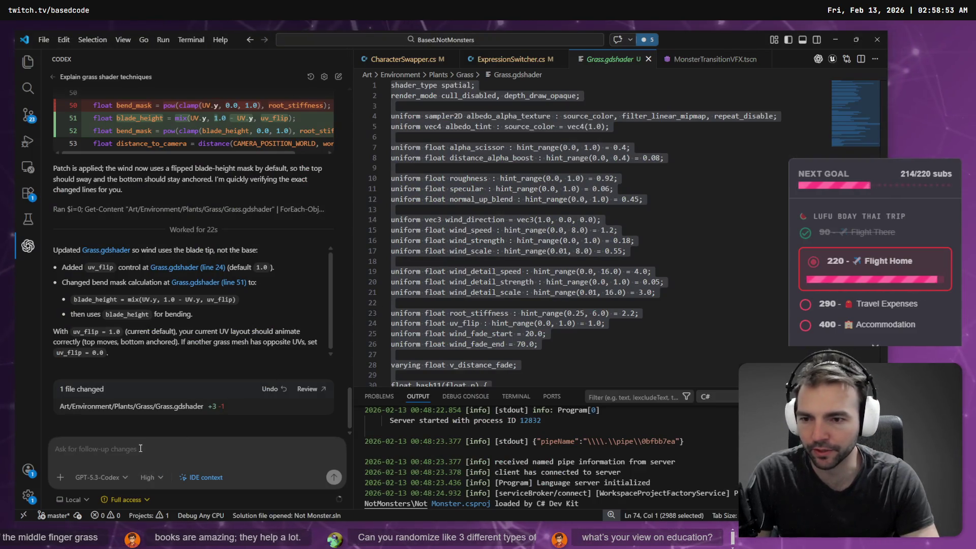
# Send Codex the pasted grass screenshot with a dictated request to point the grass normals up.
pyautogui.hotkey('ctrl', 'v')
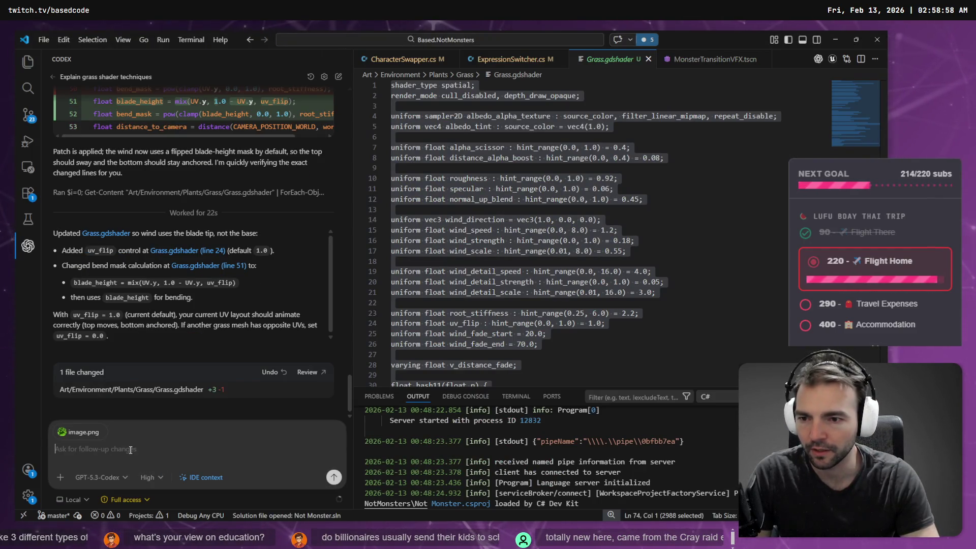
pyautogui.press('super+h')
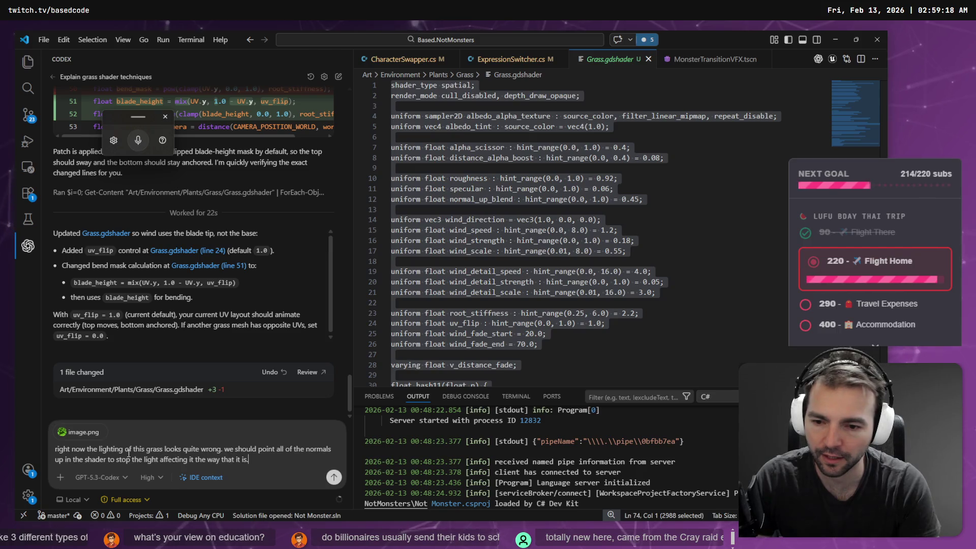
pyautogui.press('Return')
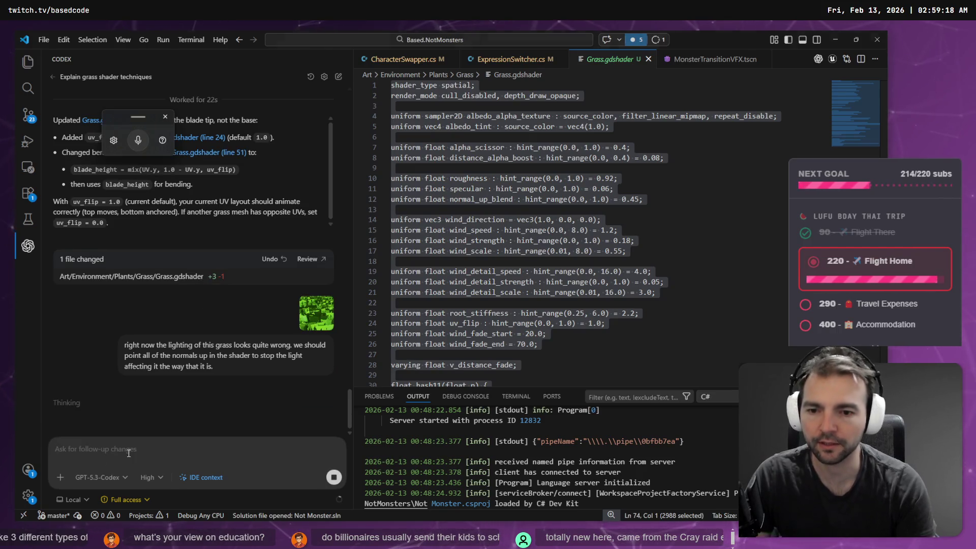
pyautogui.hotkey('alt', 'Tab')
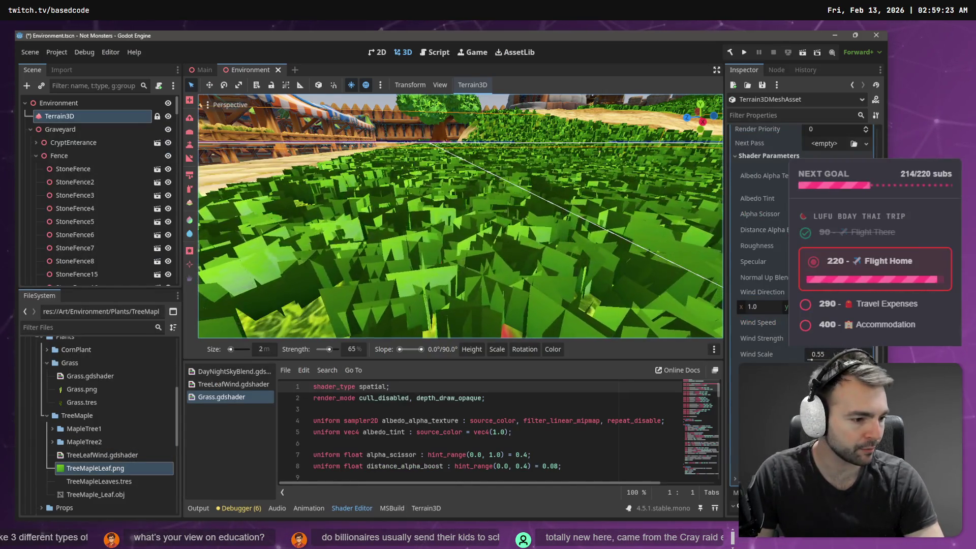
pyautogui.hotkey('alt', 'Tab')
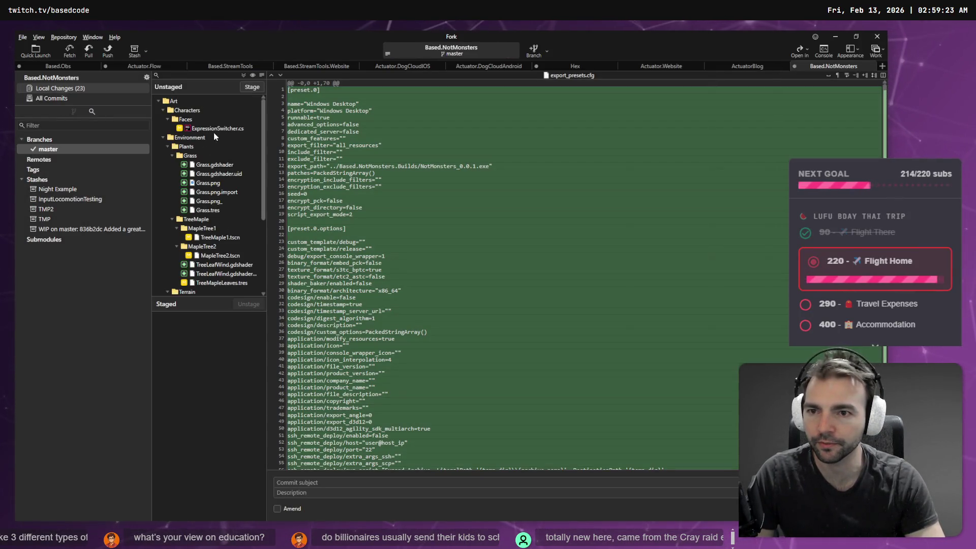
# Review the Grass.tres diff, then stage Grass.gdshader, Grass.gdshader.uid and Grass.tres in Fork.
pyautogui.scroll(-5, 216, 168)
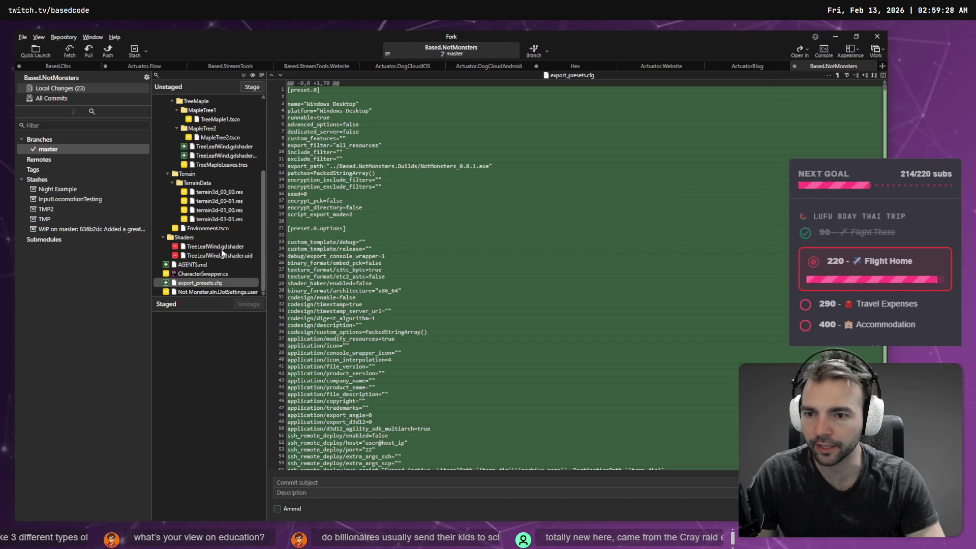
pyautogui.scroll(2, 219, 193)
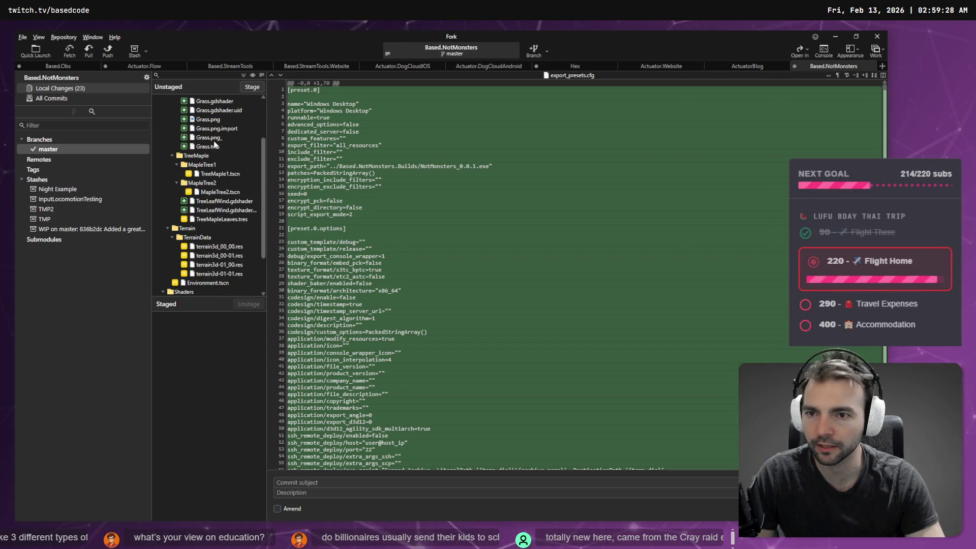
pyautogui.click(208, 146)
pyautogui.scroll(2, 230, 154)
pyautogui.keyDown('ctrl'); pyautogui.click(231, 156); pyautogui.keyUp('ctrl')
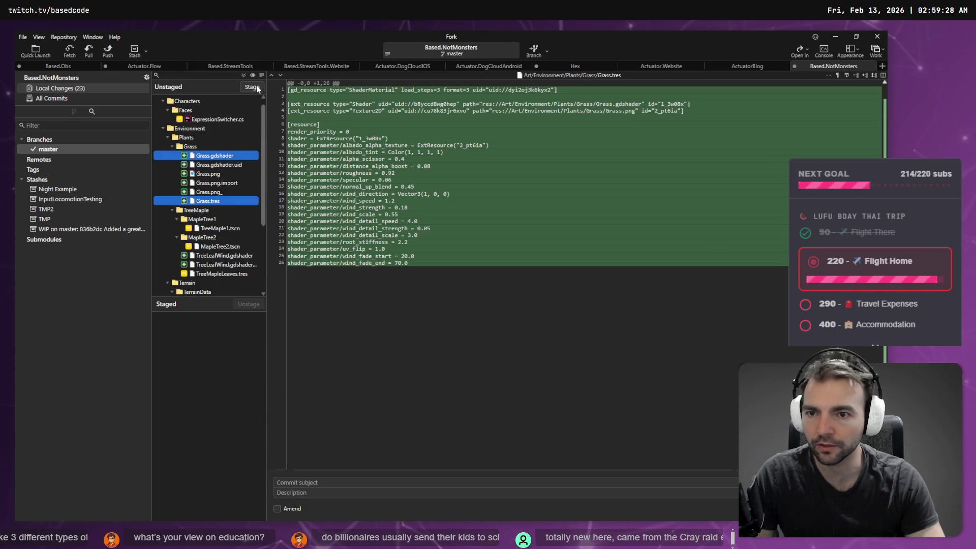
pyautogui.click(257, 89)
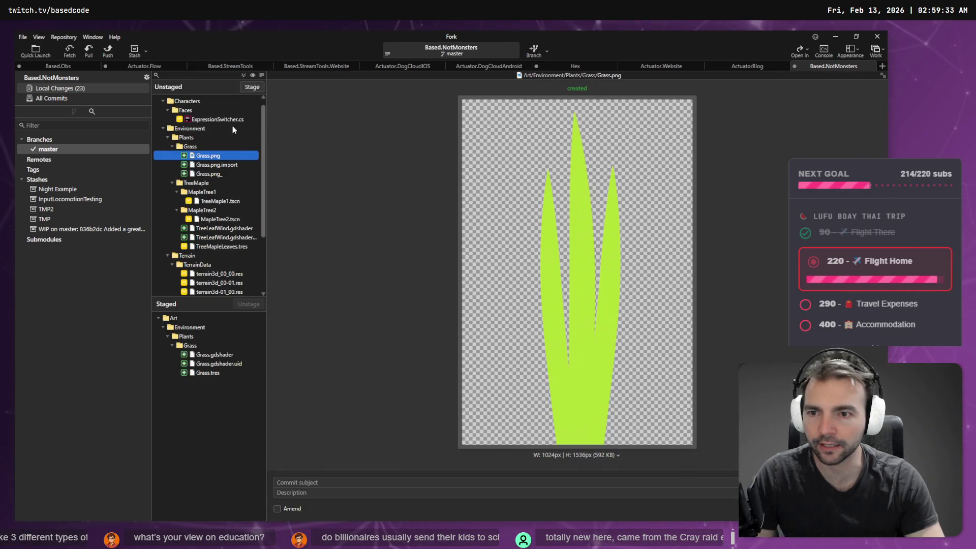
pyautogui.hotkey('alt', 'Tab')
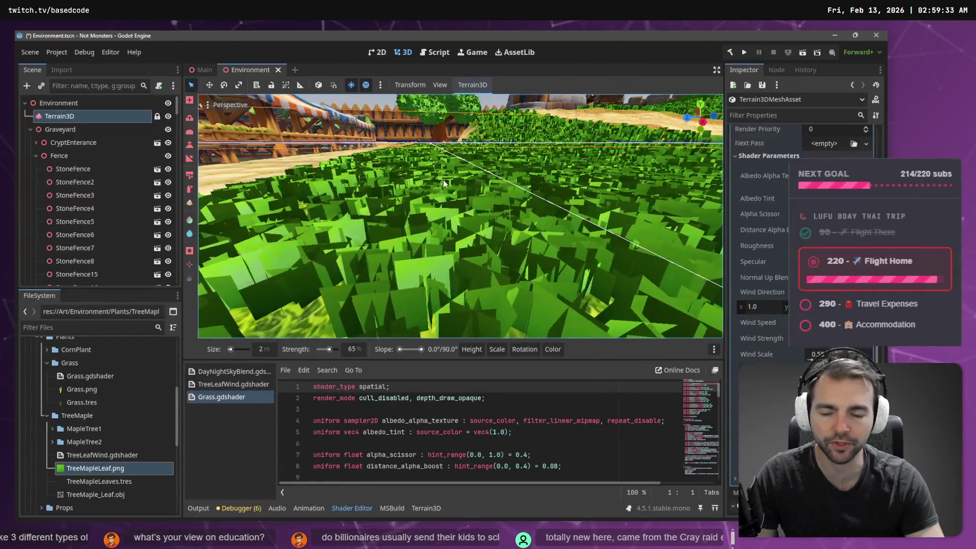
# Fly the camera along the path through the grass toward the tree, dirt hill and windmill.
pyautogui.scroll(-5, 444, 183)
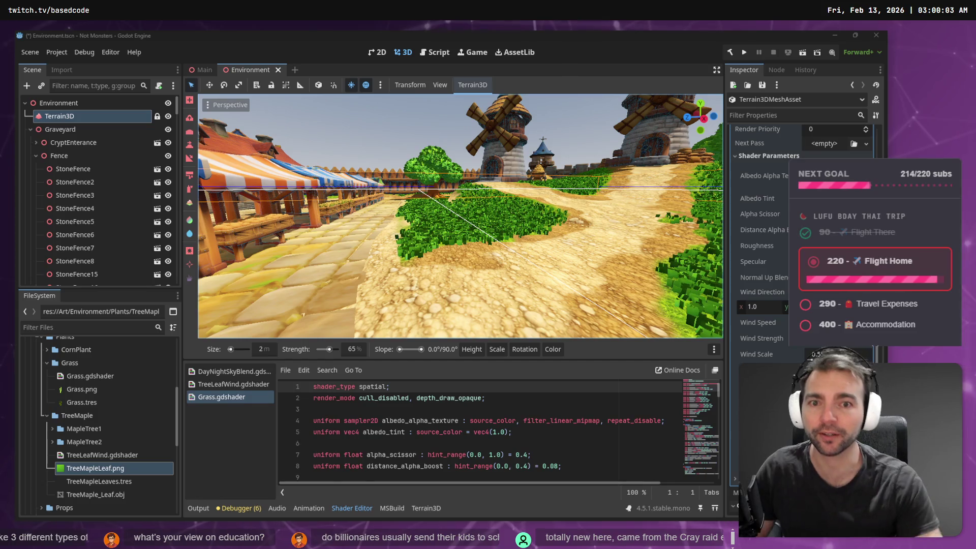
pyautogui.rightClick(377, 127)
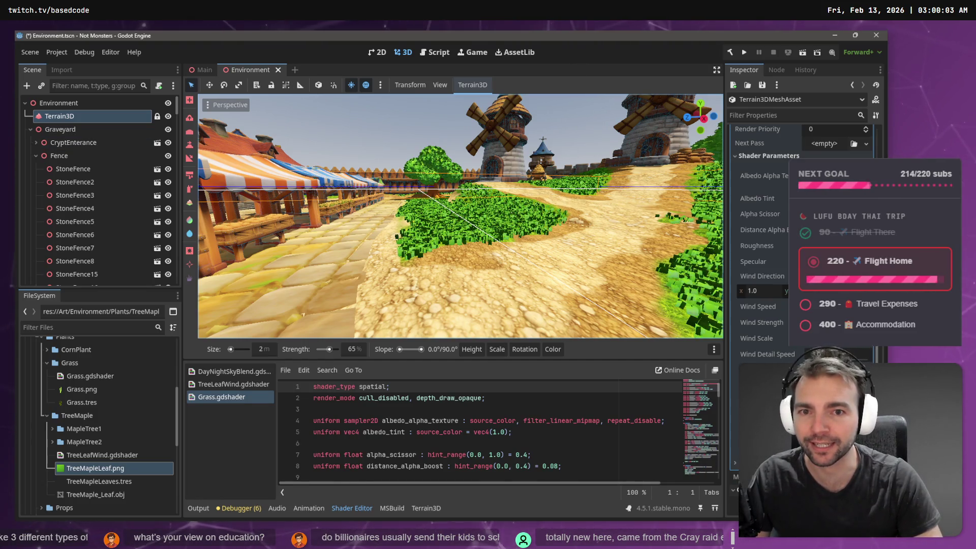
pyautogui.press('w')
pyautogui.press('w')
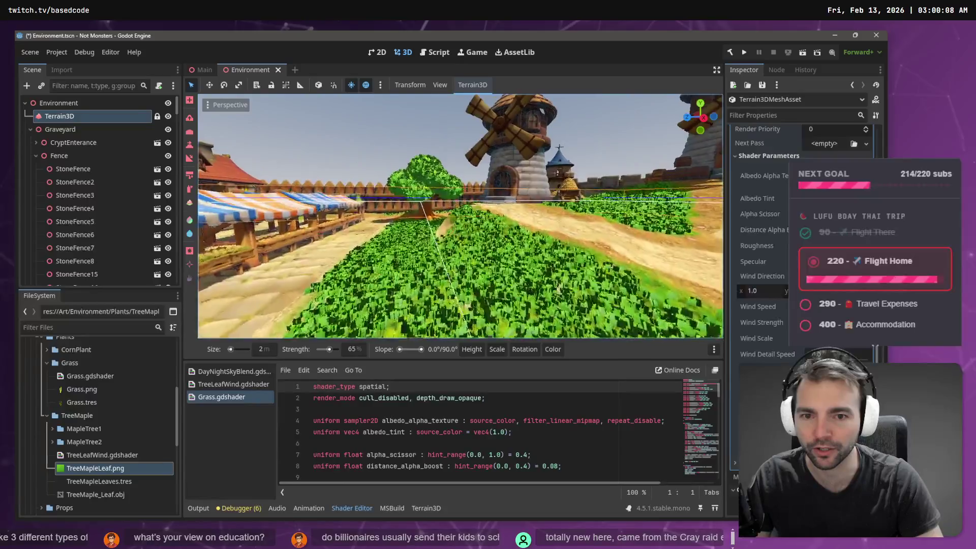
pyautogui.press('w')
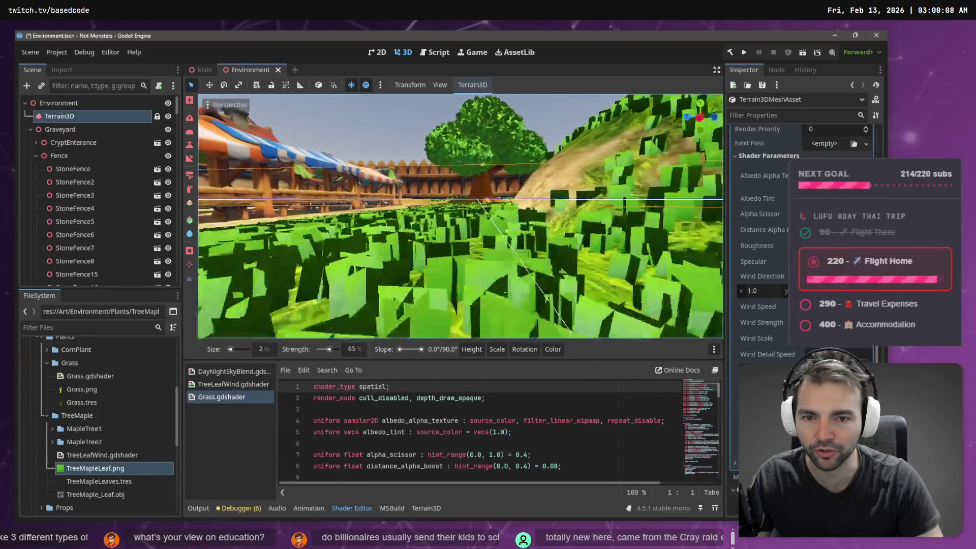
pyautogui.press('w')
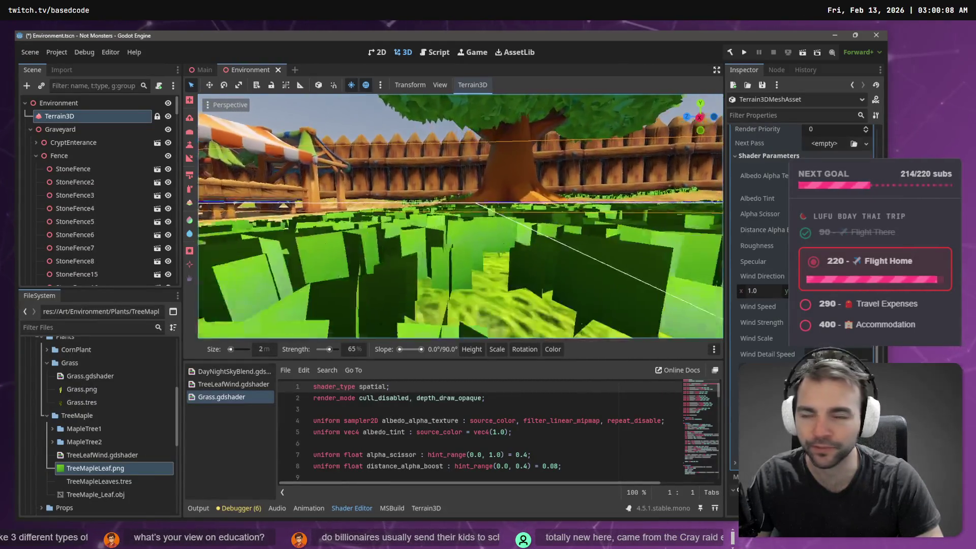
pyautogui.press('w')
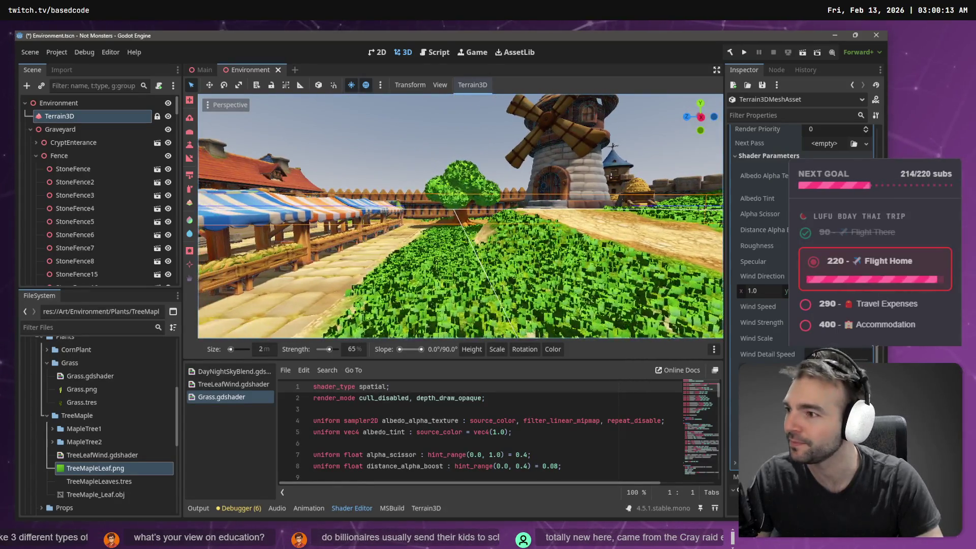
pyautogui.press('s')
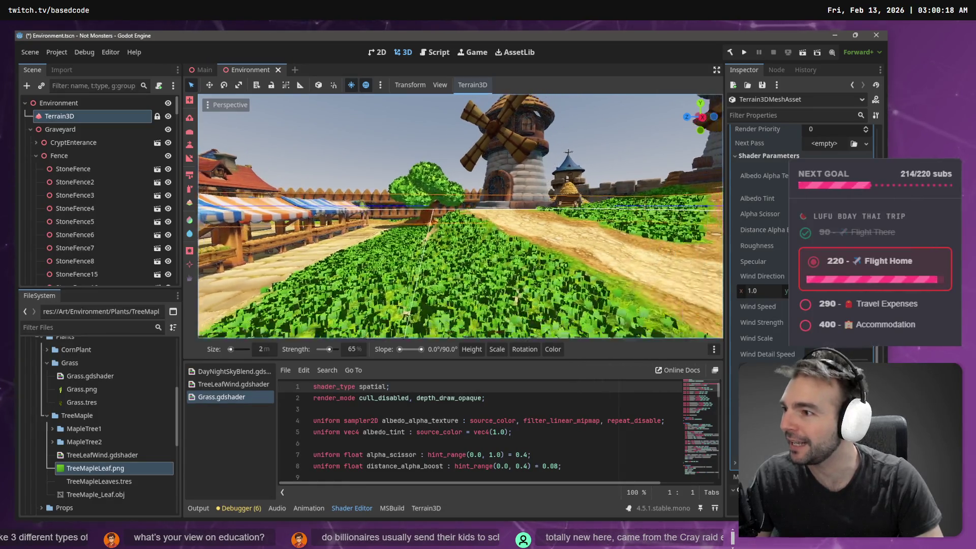
pyautogui.press('w')
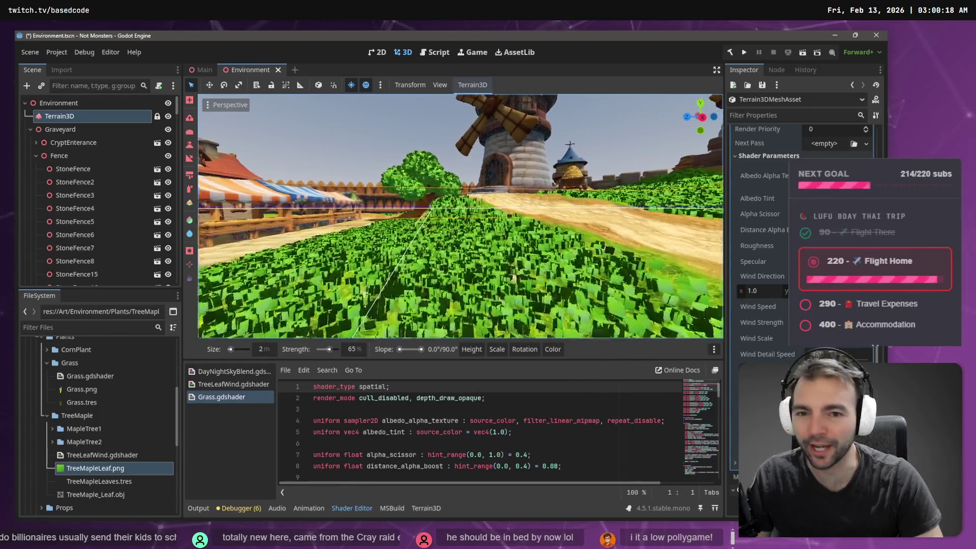
# Inspect the grass by the cobblestone village, church and fence, then swing toward the market stalls.
pyautogui.press('s')
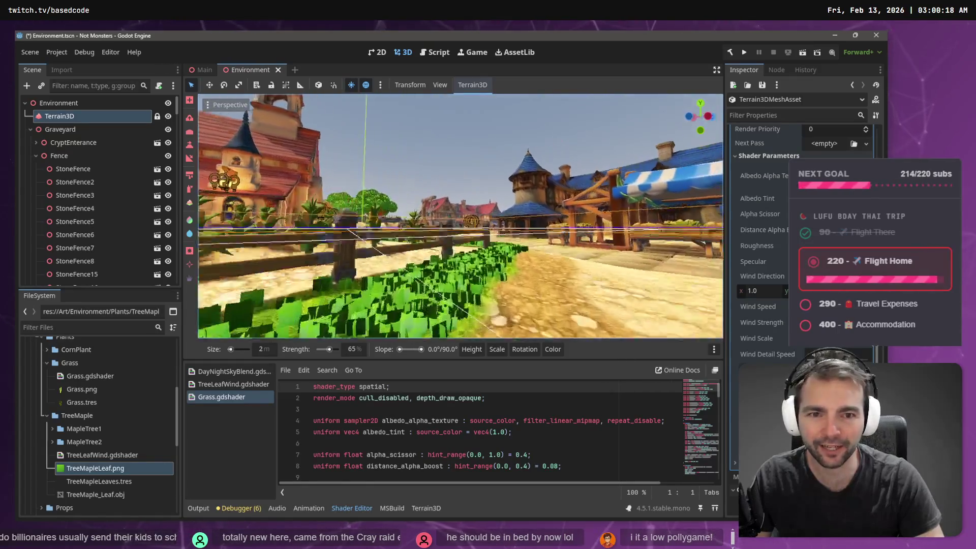
pyautogui.press('w')
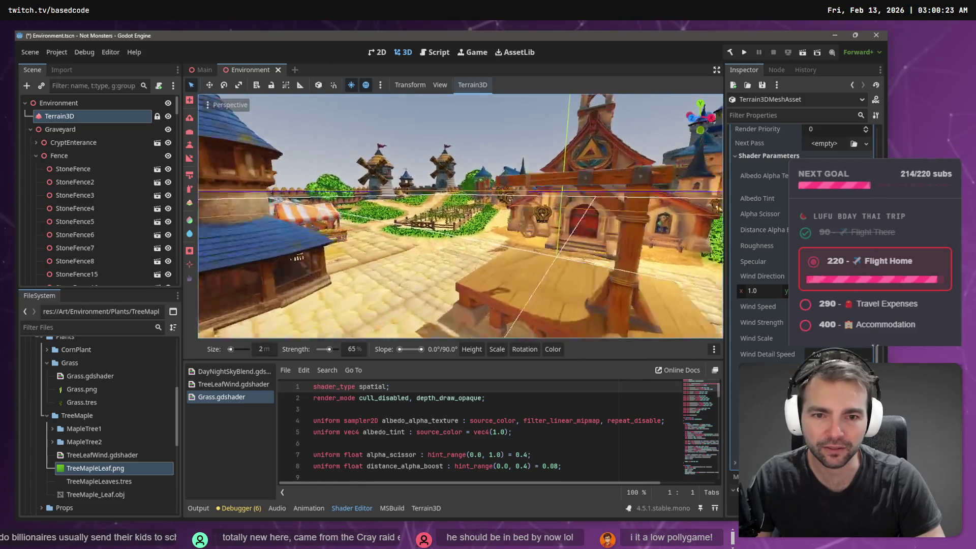
pyautogui.press('w')
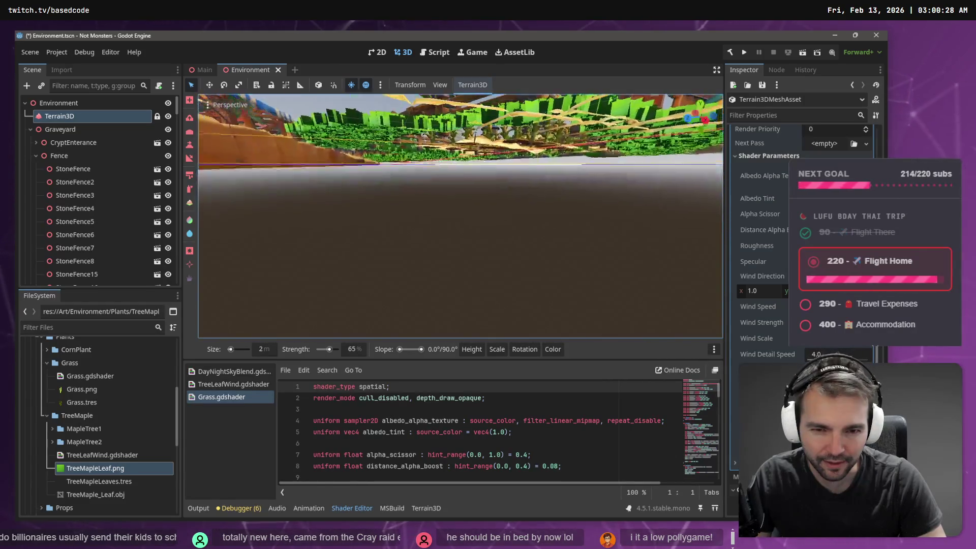
pyautogui.press('s')
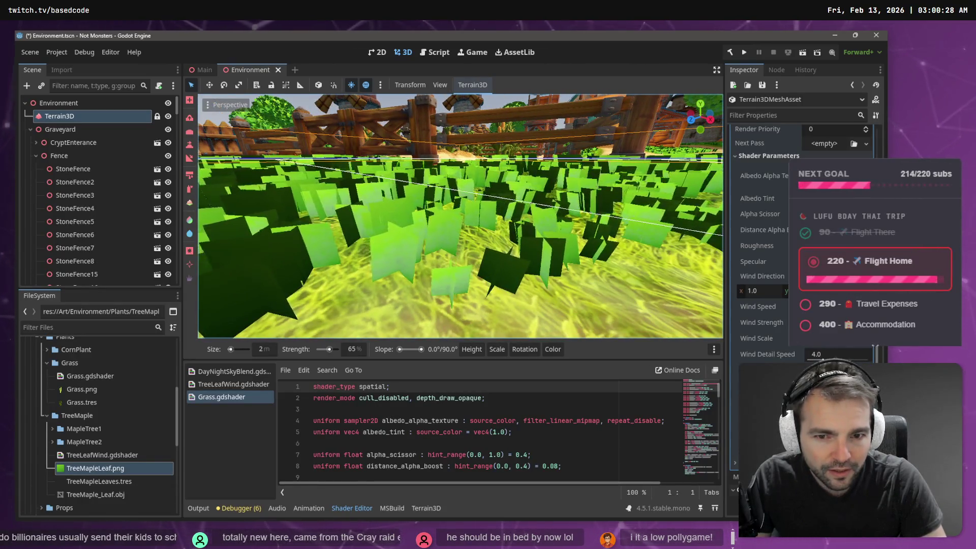
pyautogui.press('w')
pyautogui.press('w')
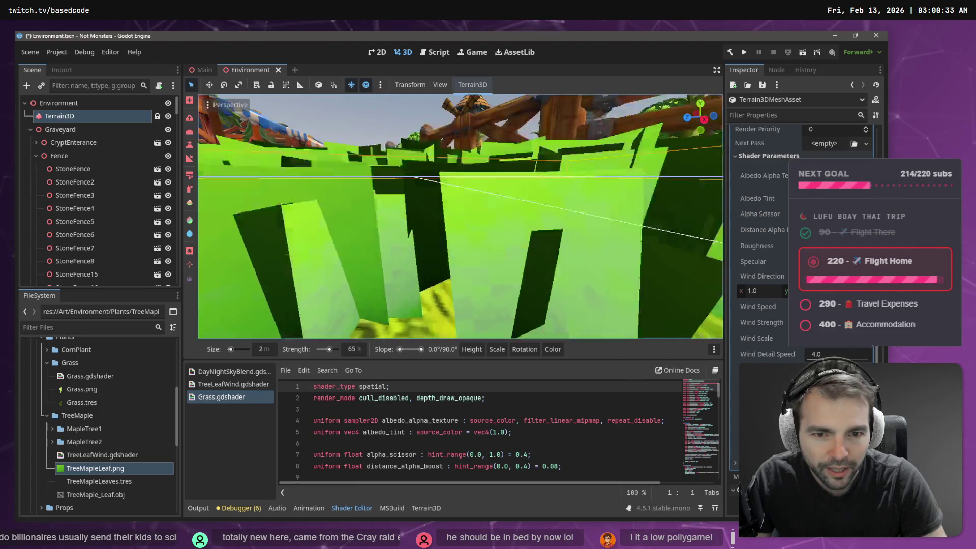
pyautogui.press('q')
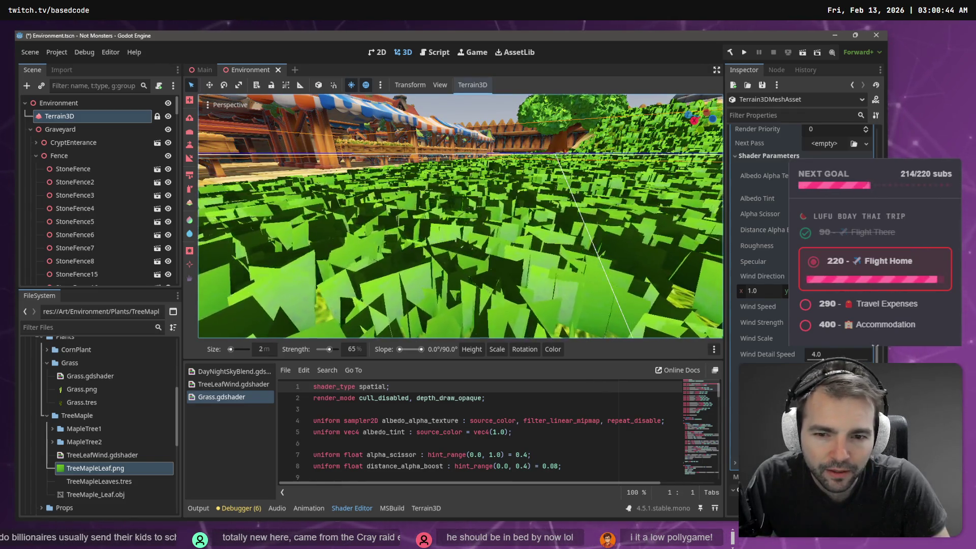
pyautogui.moveTo(460, 217)
pyautogui.mouseDown()
pyautogui.moveTo(379, 229)
pyautogui.moveTo(369, 254)
pyautogui.moveTo(358, 218)
pyautogui.moveTo(295, 221)
pyautogui.moveTo(285, 251)
pyautogui.moveTo(274, 242)
pyautogui.moveTo(275, 211)
pyautogui.moveTo(264, 211)
pyautogui.moveTo(386, 123)
pyautogui.mouseUp()
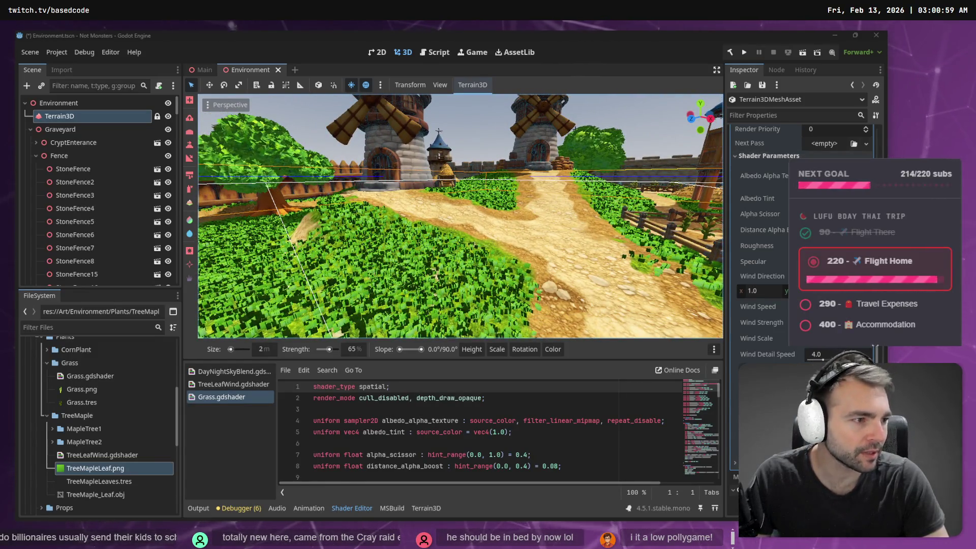
pyautogui.hotkey('alt', 'Tab')
# Search Google for "grass shader" in a new tab.
pyautogui.hotkey('ctrl', 't')
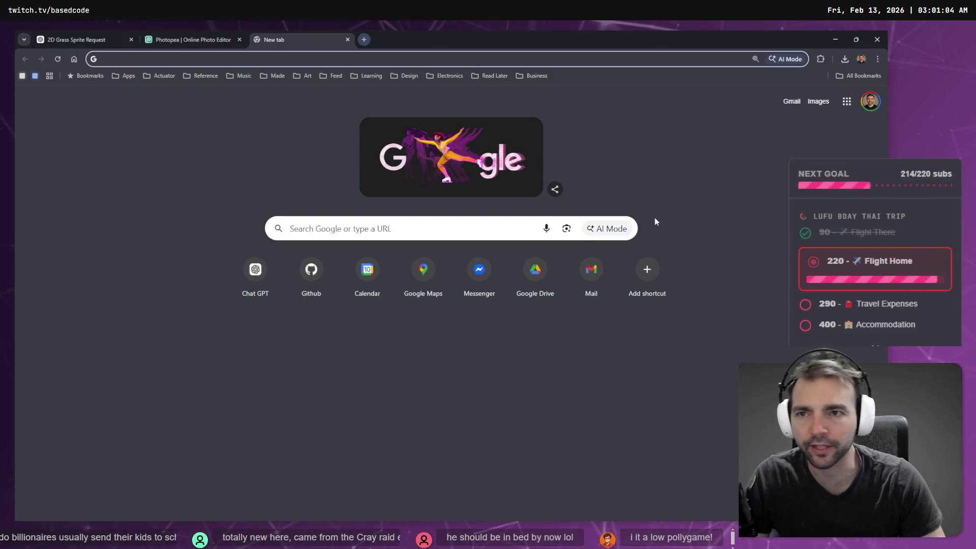
pyautogui.write('grass shader')
pyautogui.press('Return')
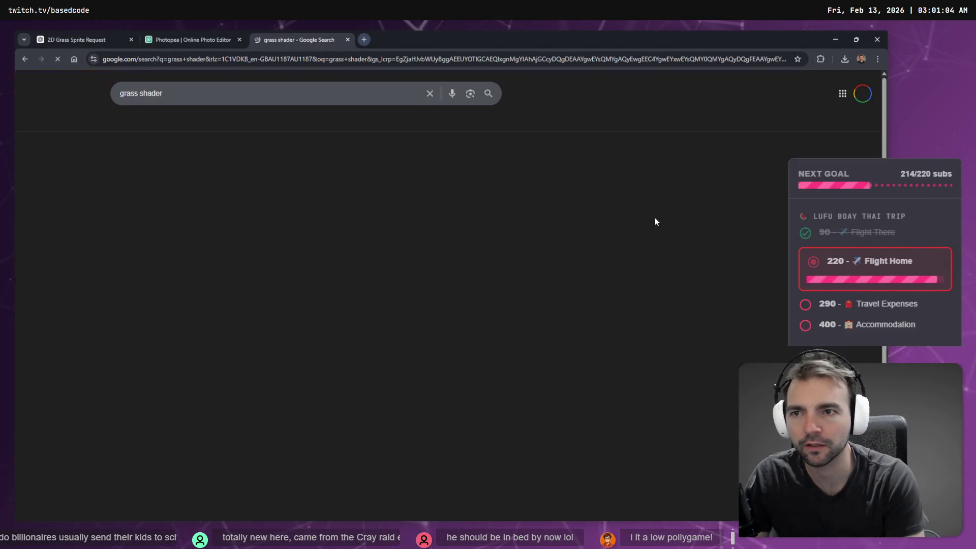
pyautogui.hotkey('ctrl', '1')
pyautogui.hotkey('ctrl', '3')
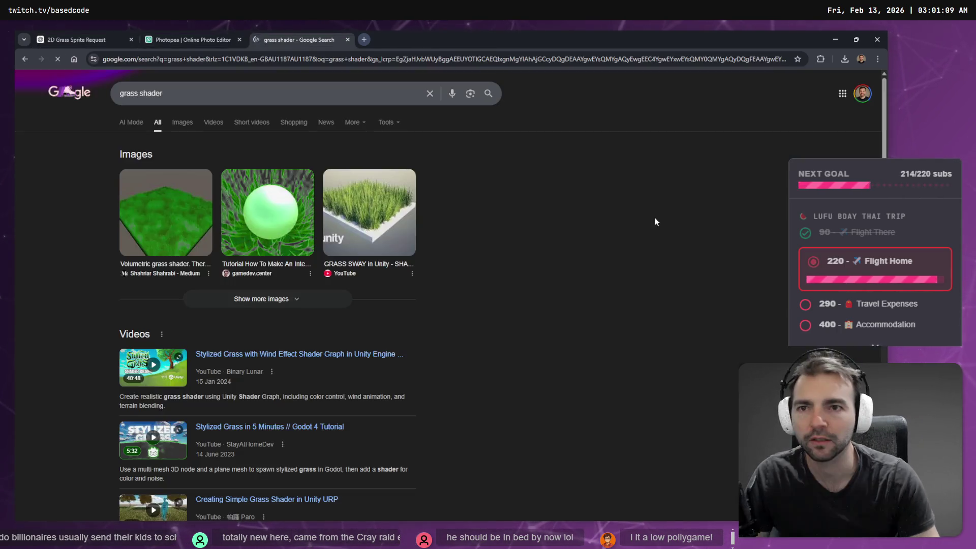
# Preview the Volumetric grass shader and Roystan tutorial images and scroll through the results.
pyautogui.click(184, 220)
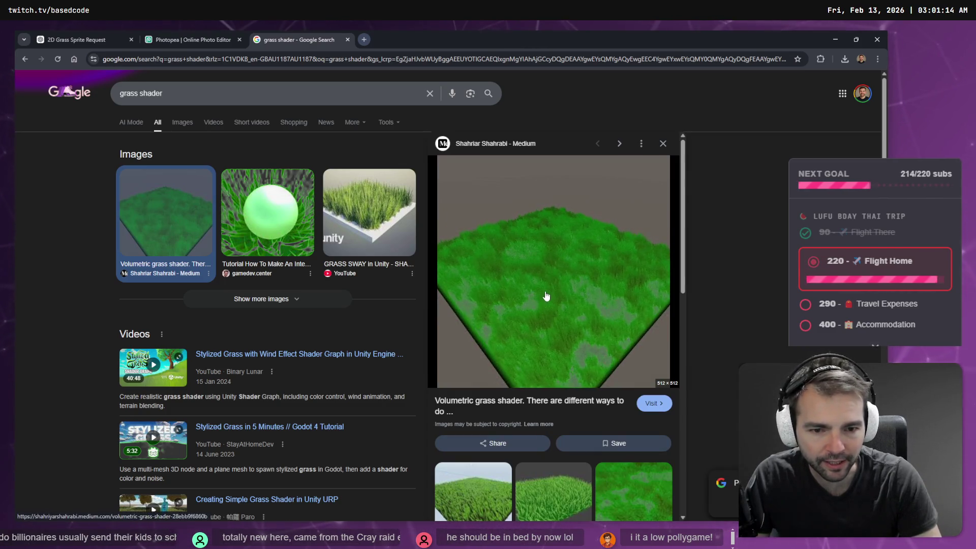
pyautogui.scroll(-3, 546, 295)
pyautogui.click(535, 319)
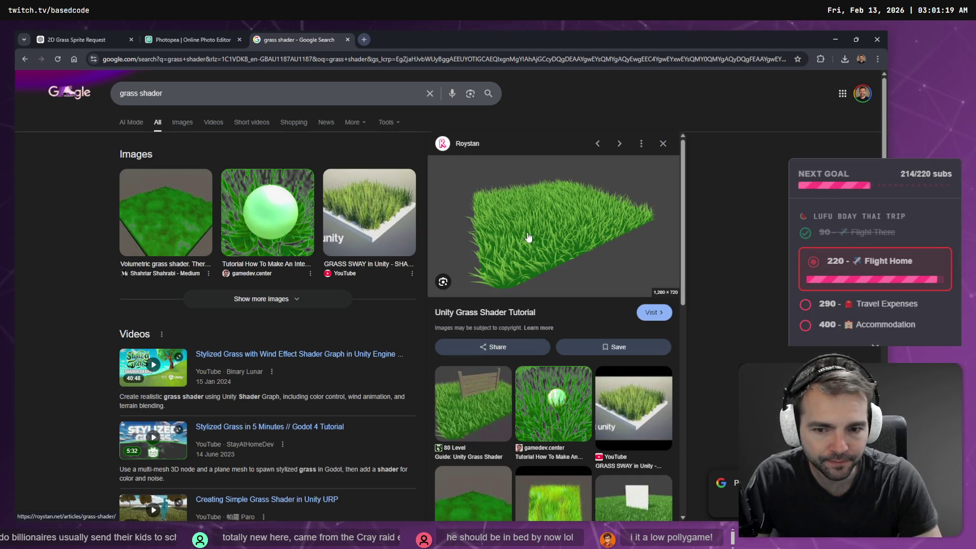
pyautogui.scroll(-3, 281, 279)
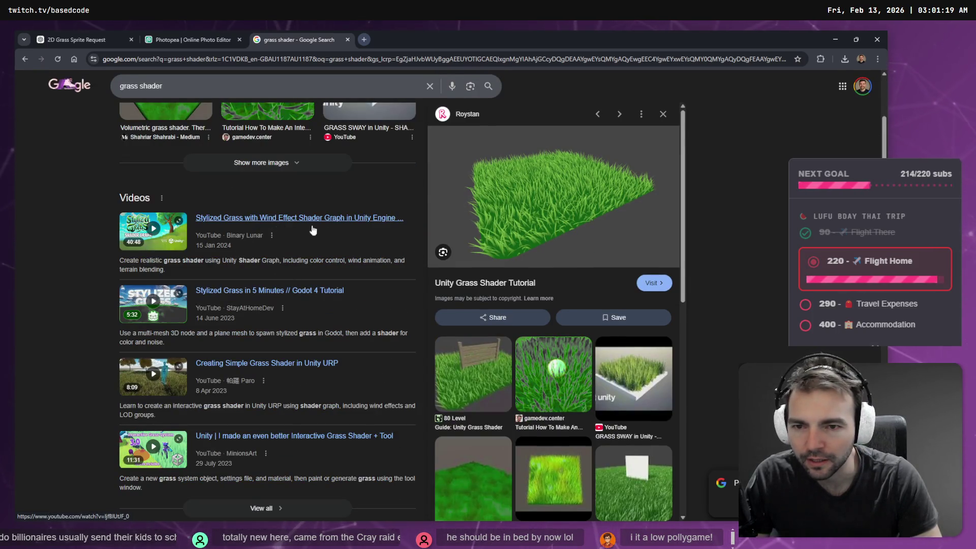
pyautogui.scroll(-7, 300, 231)
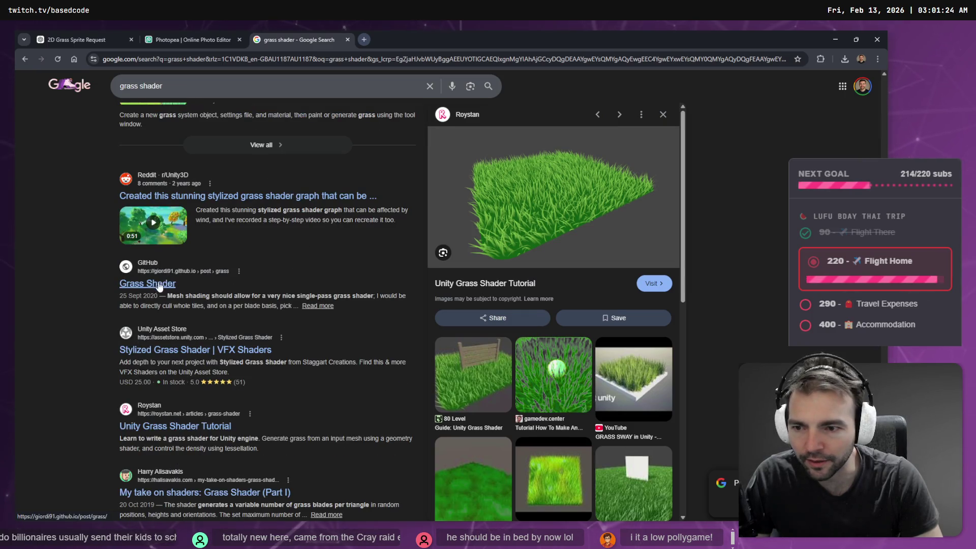
pyautogui.scroll(-4, 184, 291)
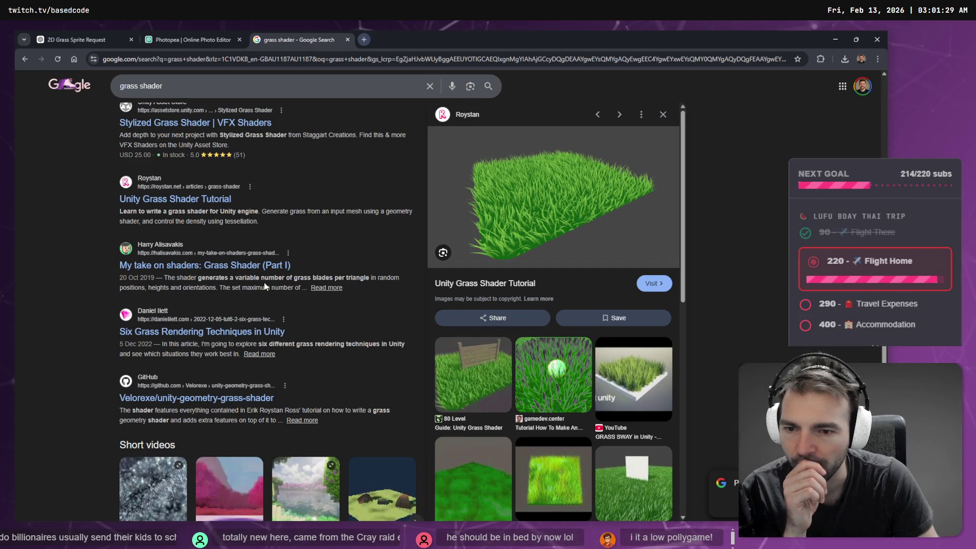
pyautogui.scroll(-4, 265, 286)
pyautogui.scroll(-5, 470, 328)
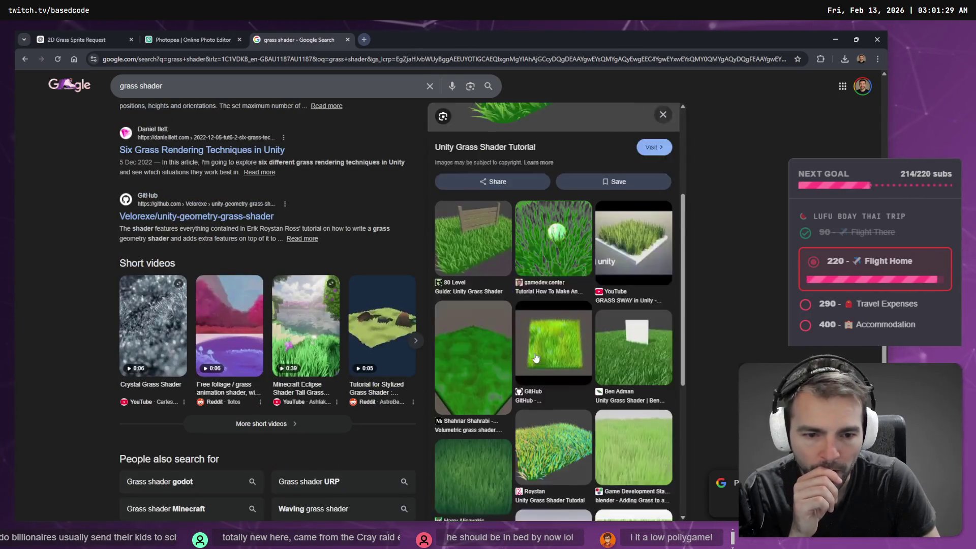
pyautogui.scroll(-2, 471, 328)
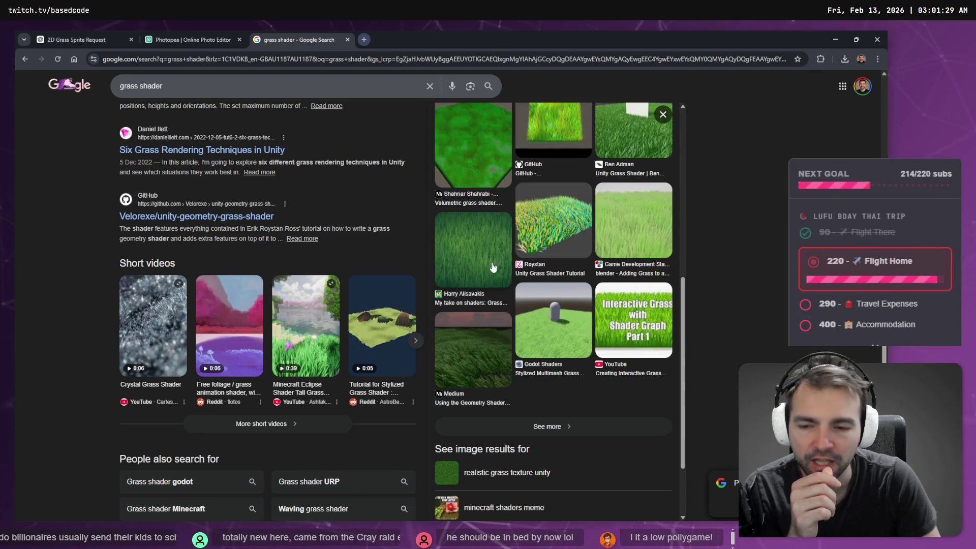
pyautogui.scroll(-2, 510, 271)
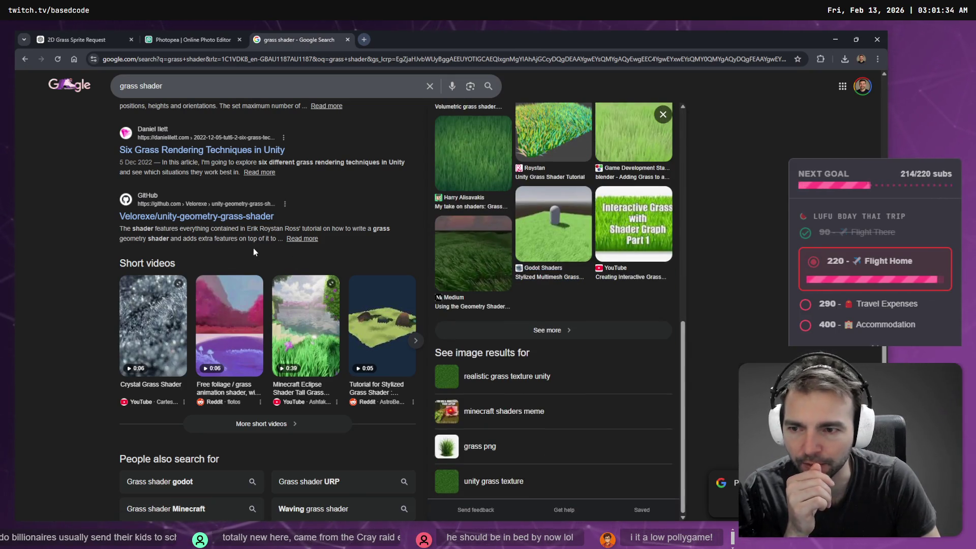
pyautogui.scroll(2, 252, 251)
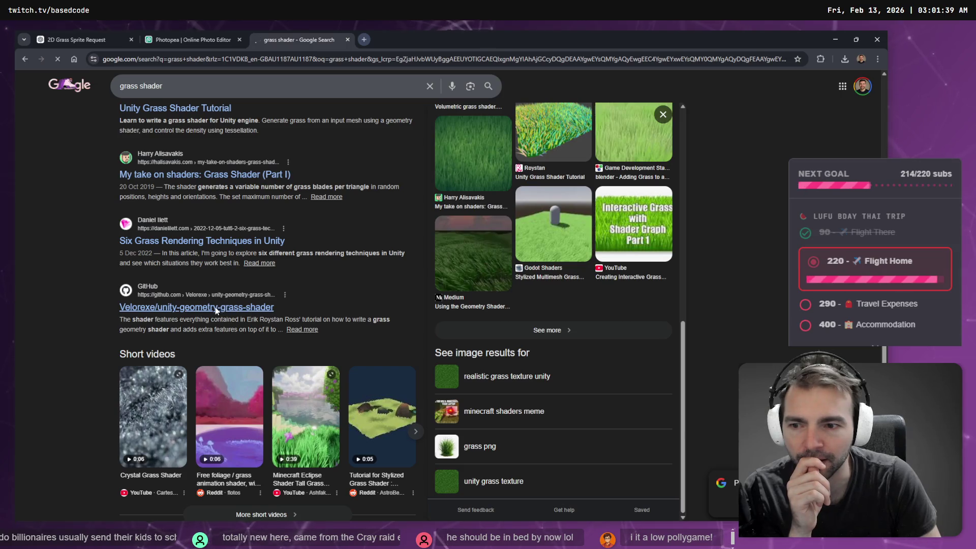
pyautogui.scroll(-15, 398, 266)
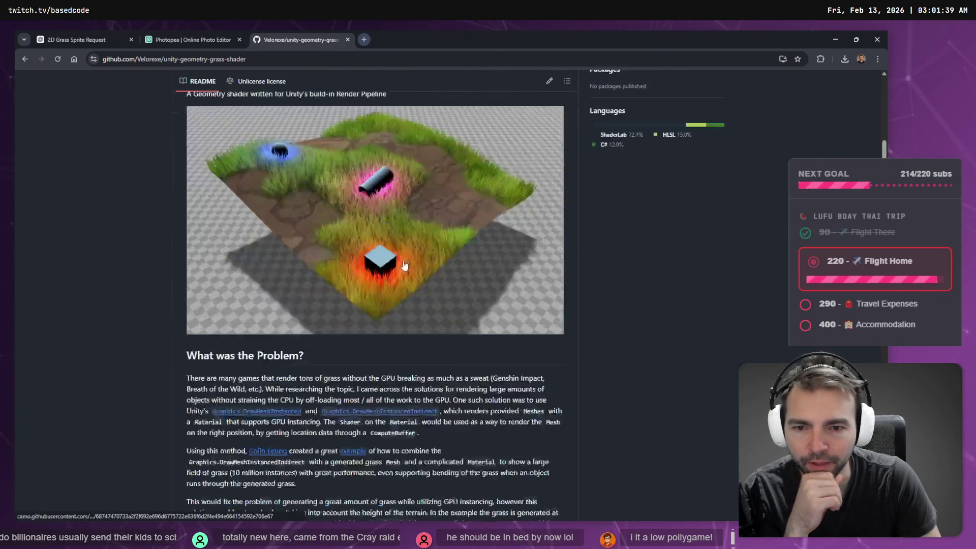
# Navigate from the repository root through Assets to open GeometryGrassShader.shader.
pyautogui.scroll(-20, 399, 265)
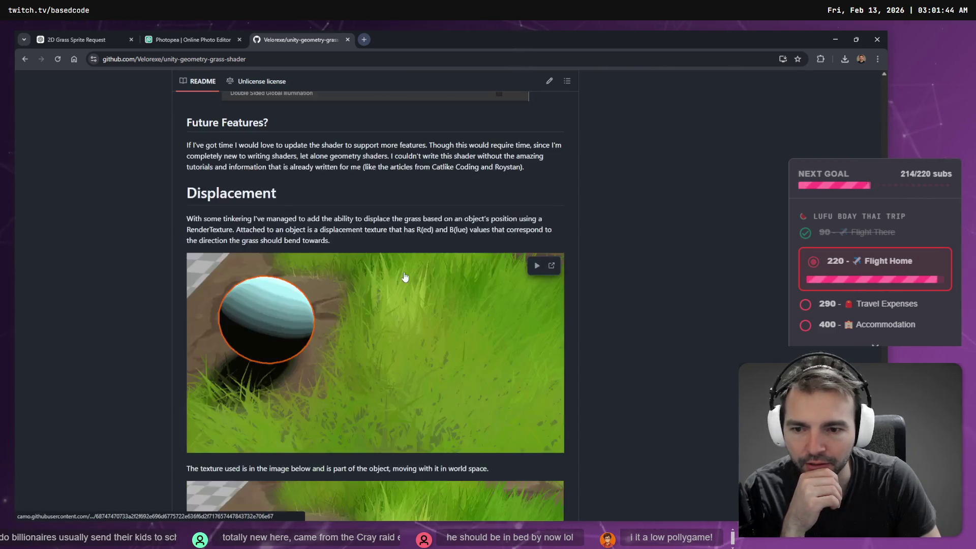
pyautogui.scroll(20, 407, 273)
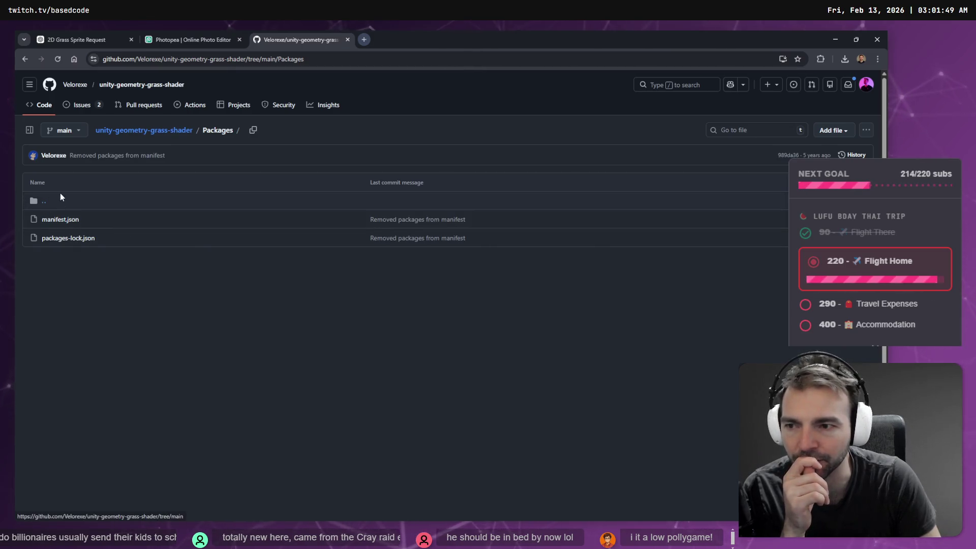
pyautogui.click(45, 203)
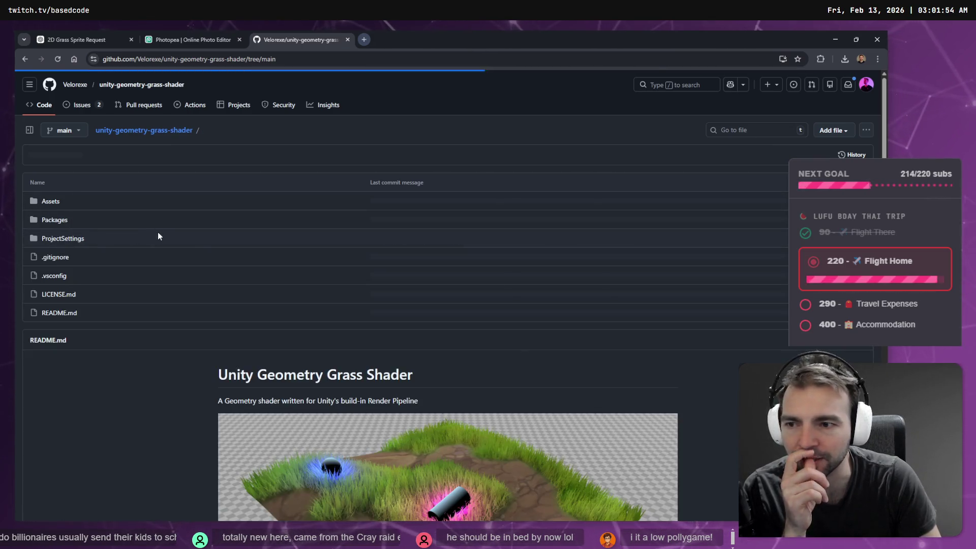
pyautogui.click(51, 202)
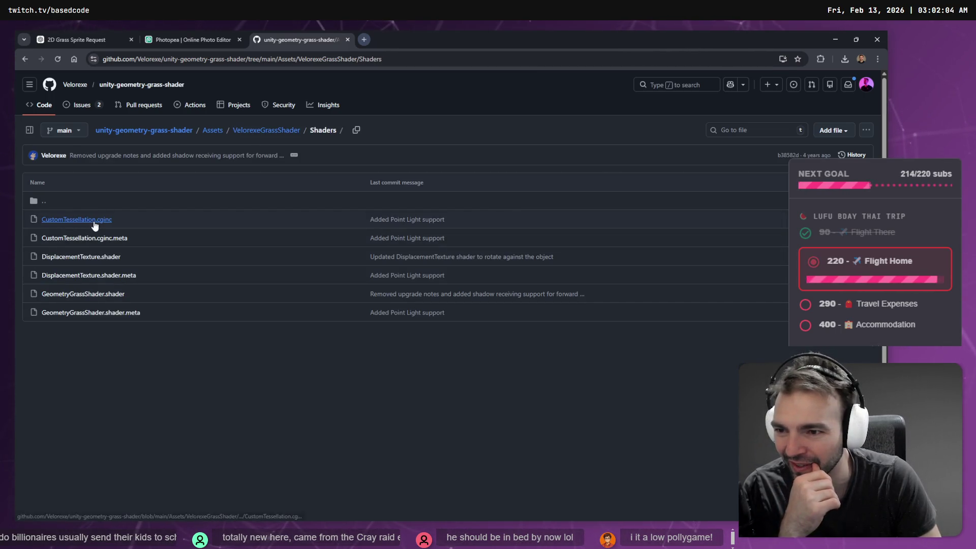
pyautogui.click(95, 295)
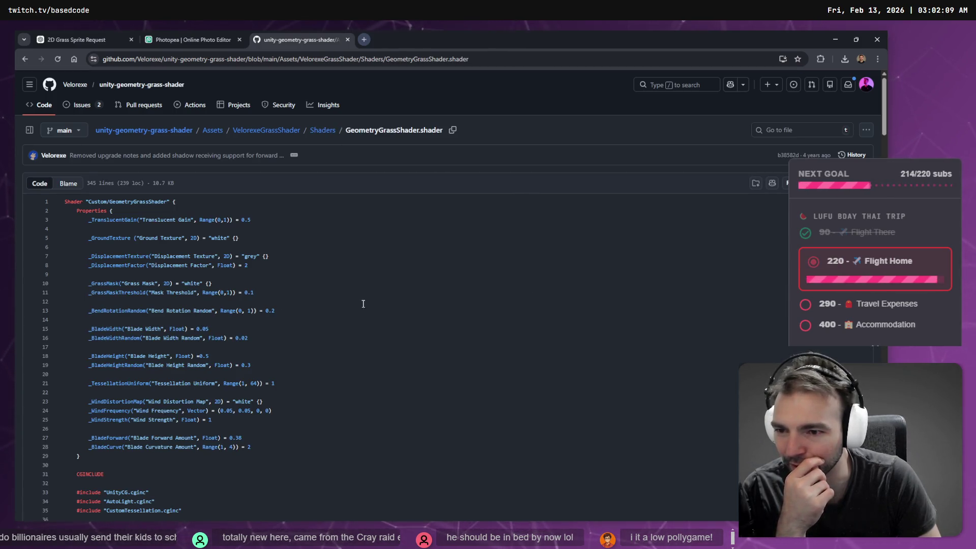
# Scroll through GeometryGrassShader.shader and copy its entire code.
pyautogui.scroll(-12, 363, 304)
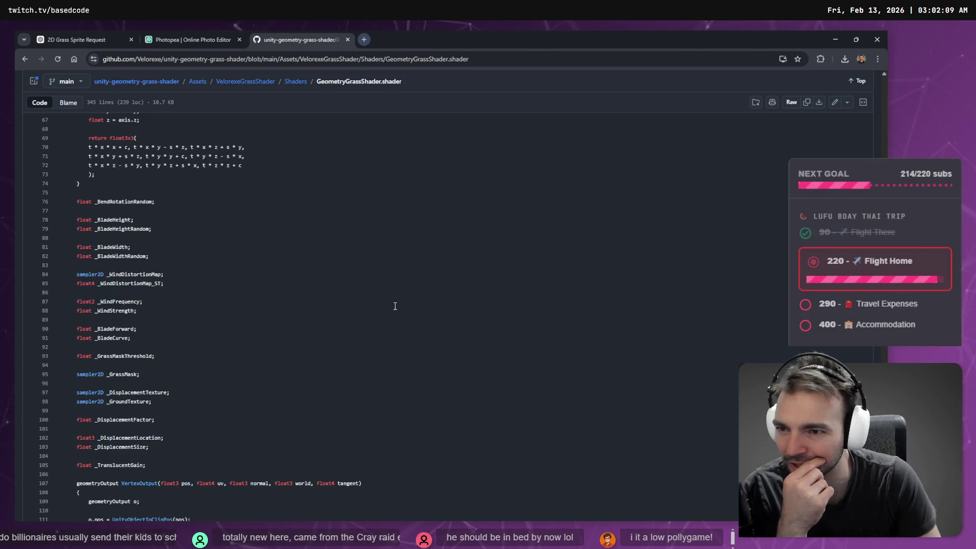
pyautogui.scroll(-6, 395, 306)
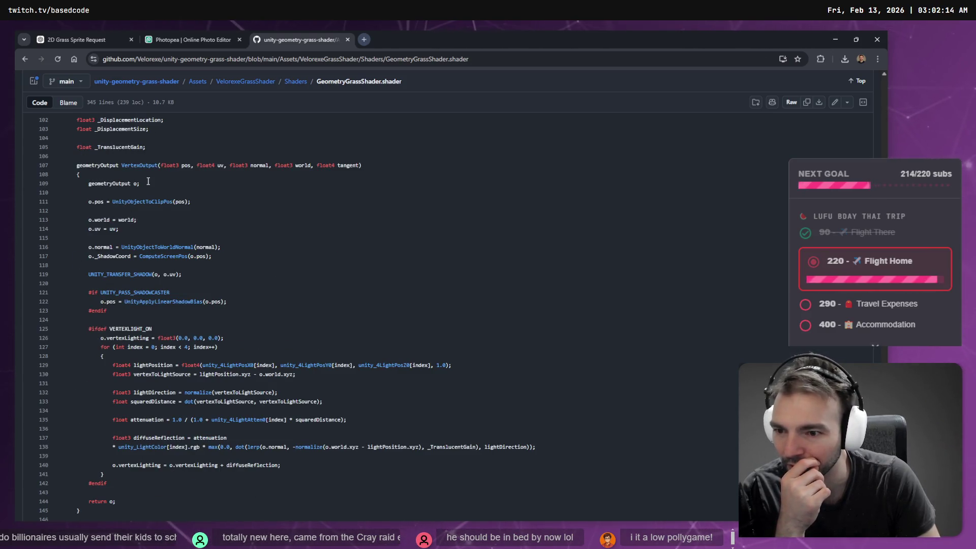
pyautogui.scroll(-2, 148, 181)
pyautogui.scroll(-5, 148, 189)
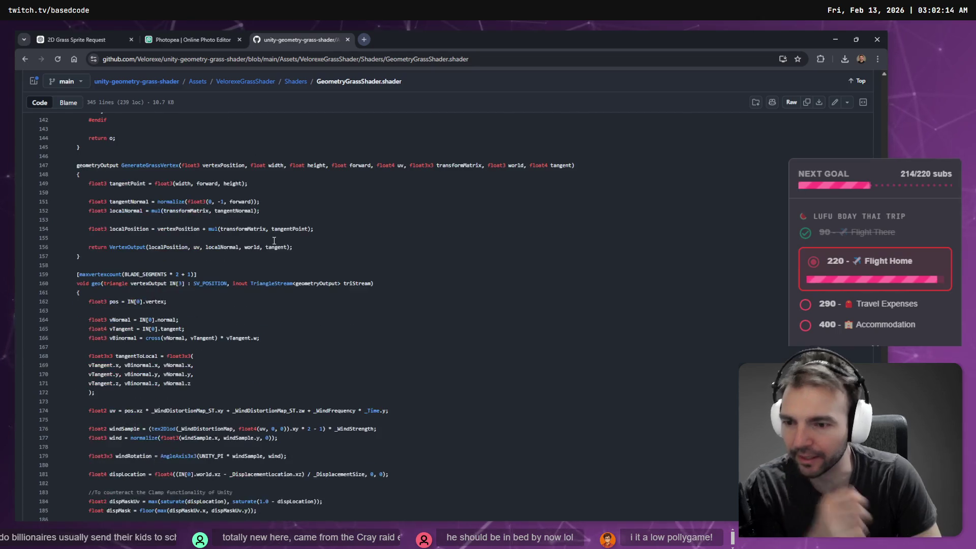
pyautogui.hotkey('ctrl', 'a')
pyautogui.hotkey('alt', 'Tab')
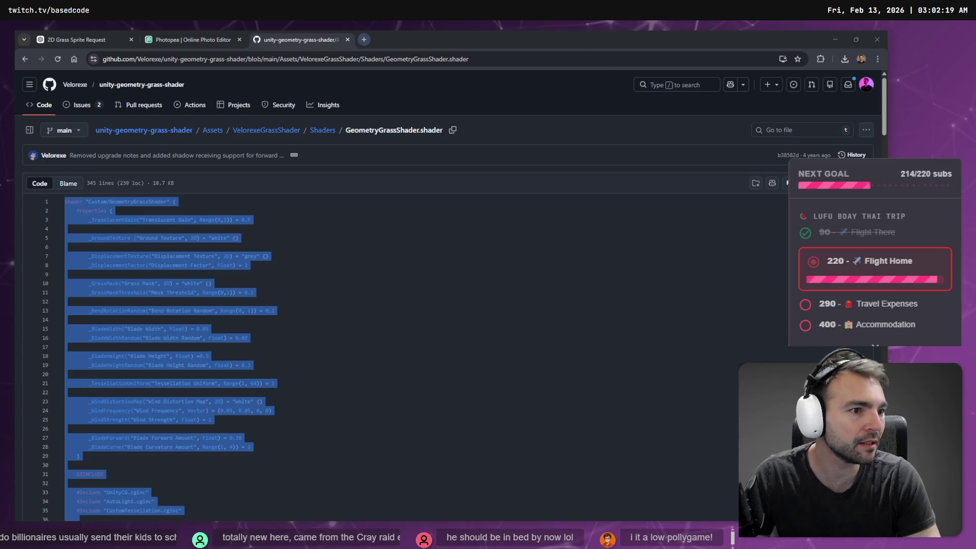
pyautogui.hotkey('alt', 'Tab')
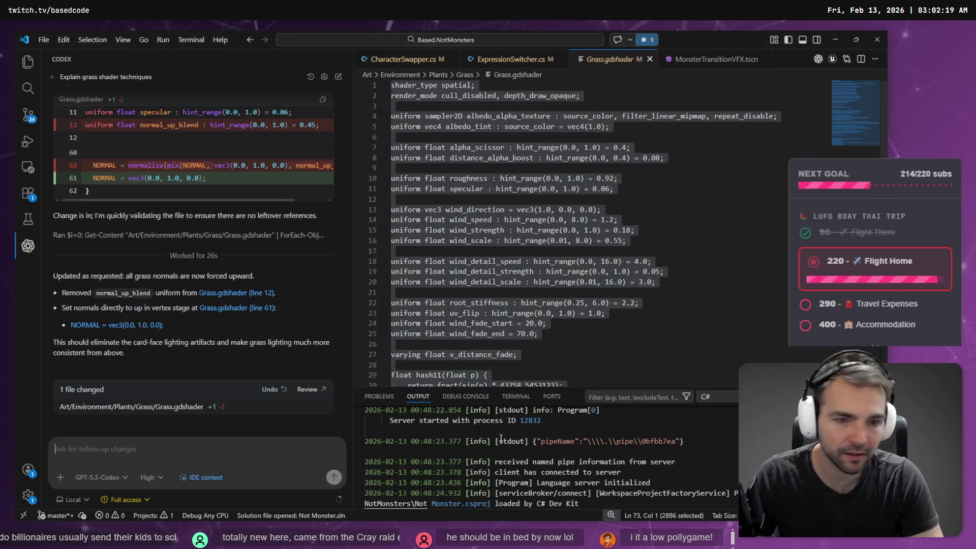
# Send Codex a dictated question about lessons from the Unity shader, with its code pasted in a code block.
pyautogui.click(201, 452)
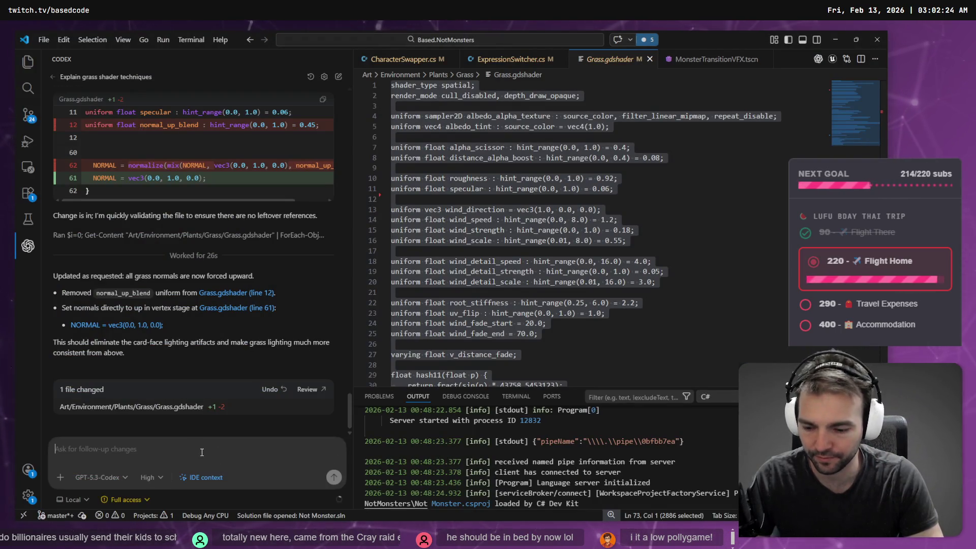
pyautogui.press('super+h')
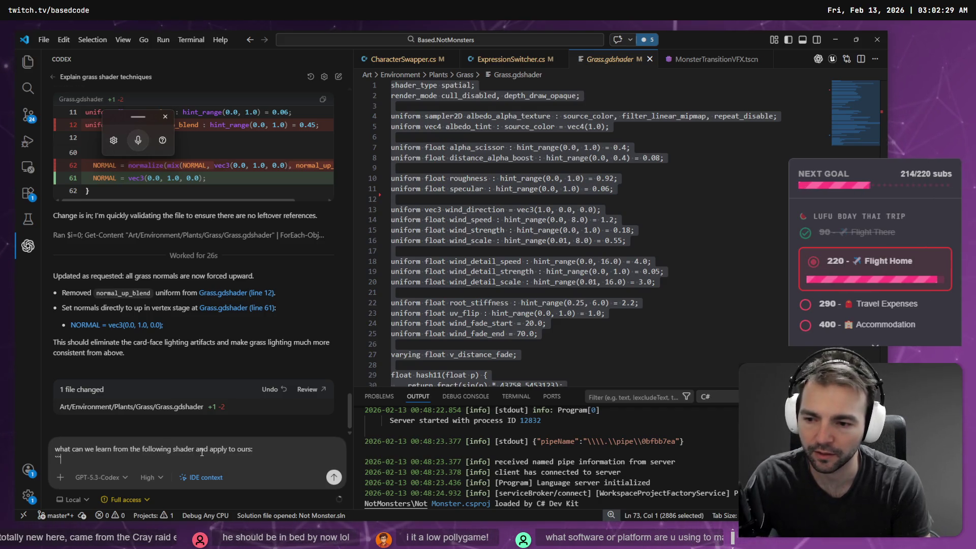
pyautogui.hotkey('shift', 'Return')
pyautogui.hotkey('shift', 'Return')
pyautogui.hotkey('ctrl', 'v')
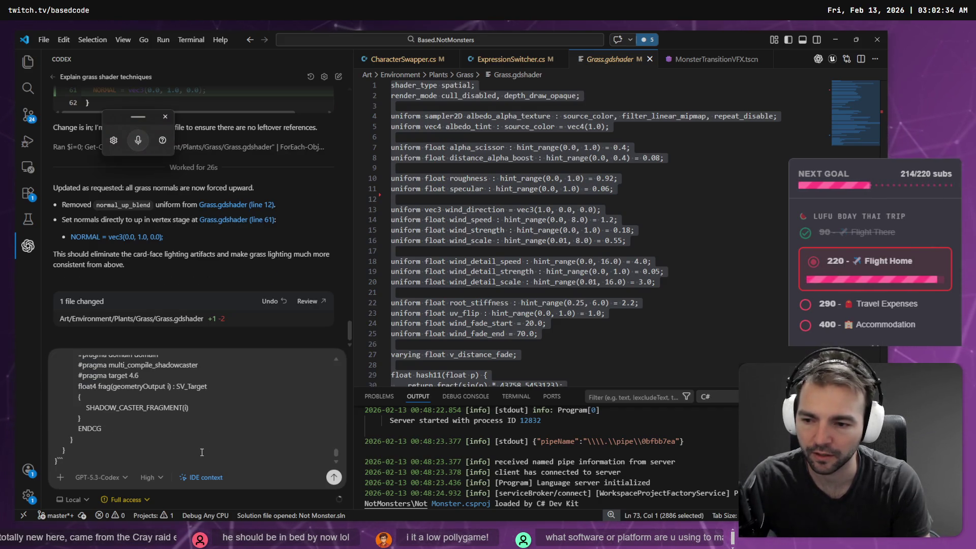
pyautogui.press('Return')
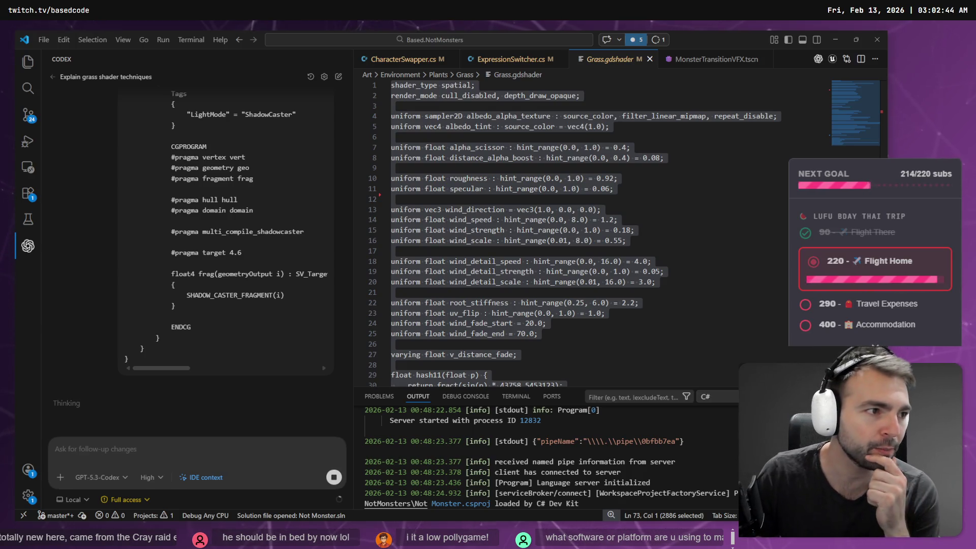
pyautogui.hotkey('alt', 'Tab')
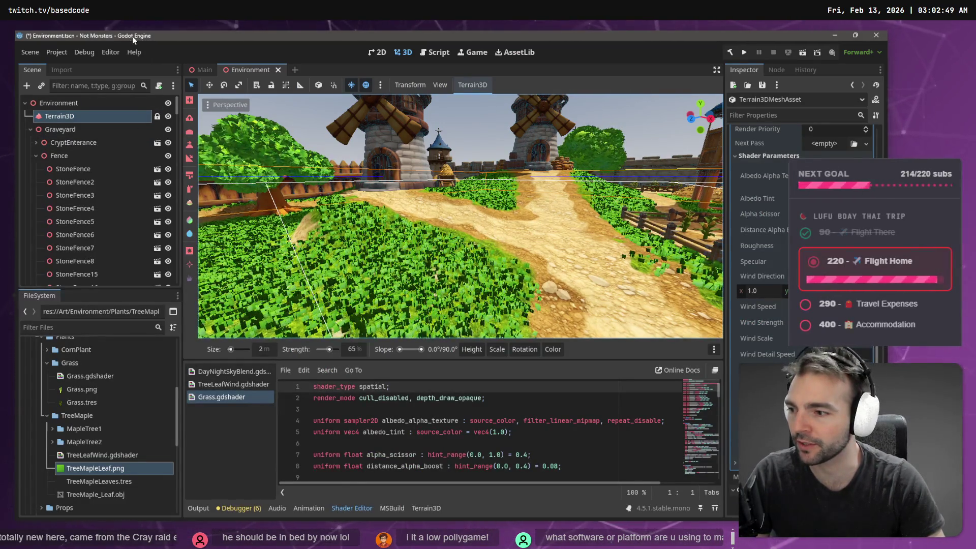
# Fly the camera through the town square toward the castle over the painted grass.
pyautogui.scroll(-3, 461, 216)
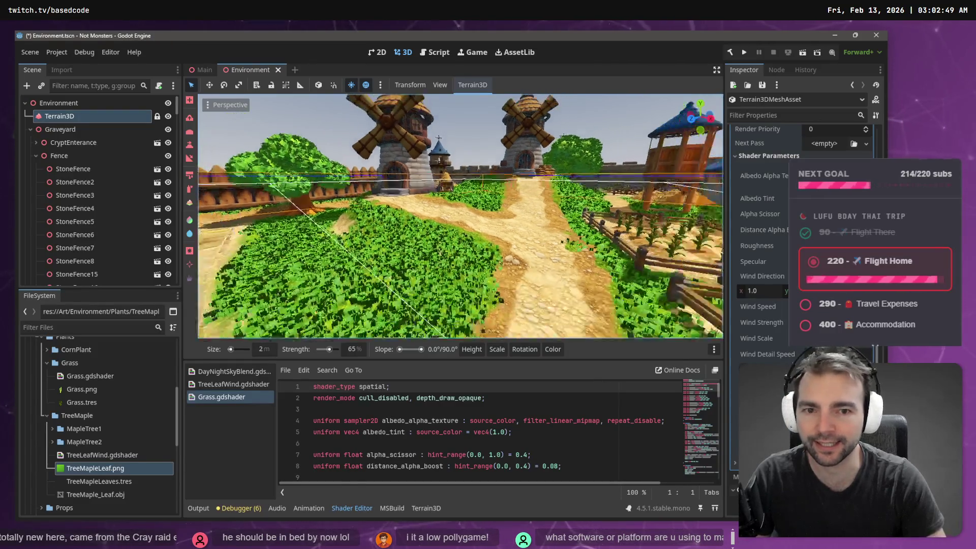
pyautogui.press('w')
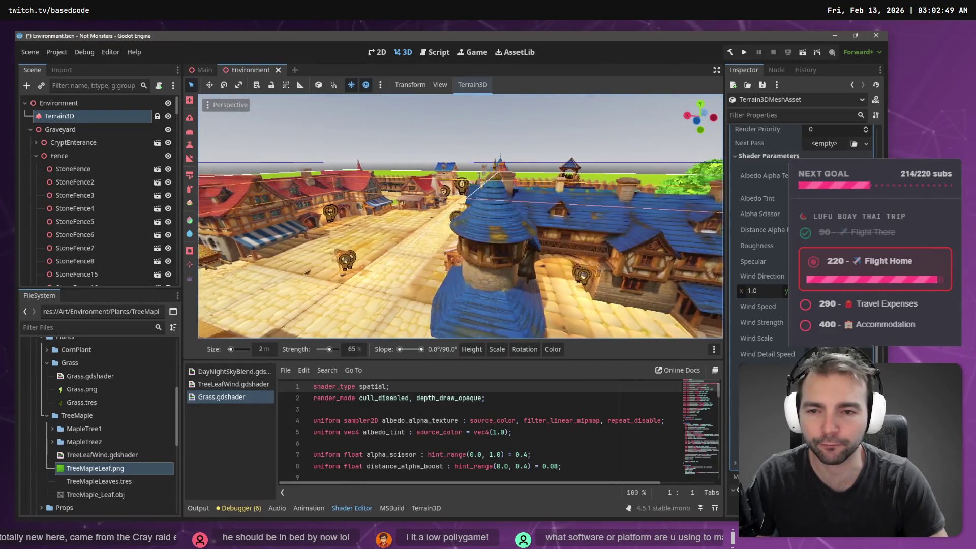
pyautogui.press('w')
pyautogui.press('w')
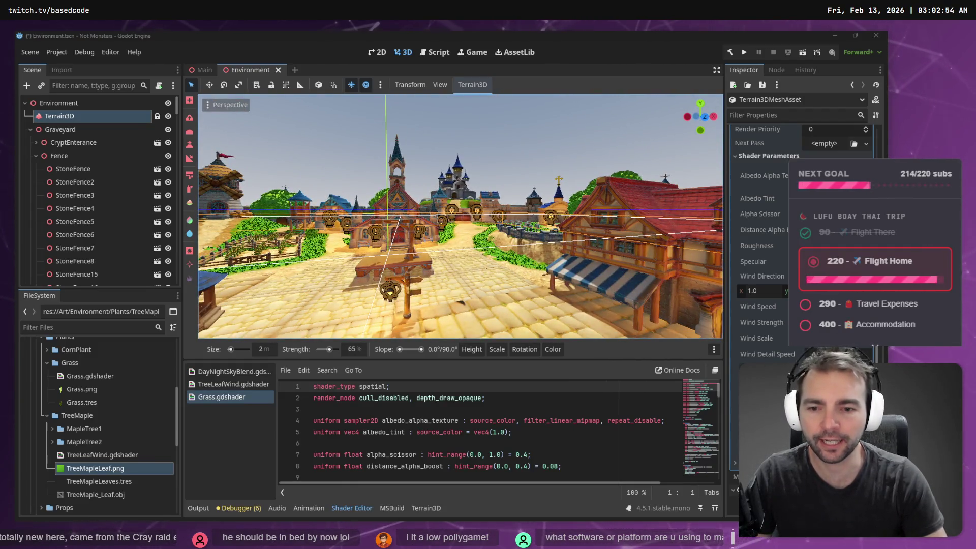
# Scroll the grass shader code and select the hash11 function name.
pyautogui.click(380, 409)
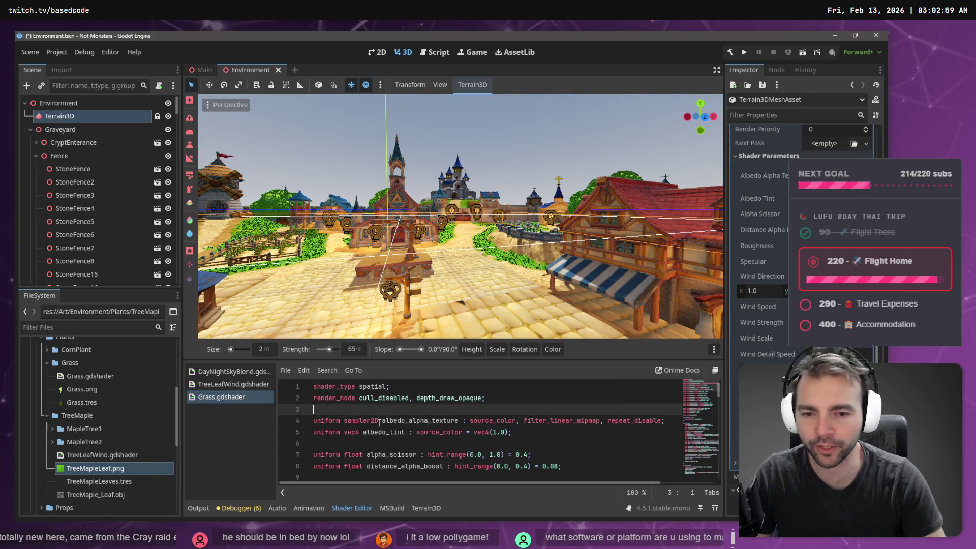
pyautogui.scroll(-8, 380, 423)
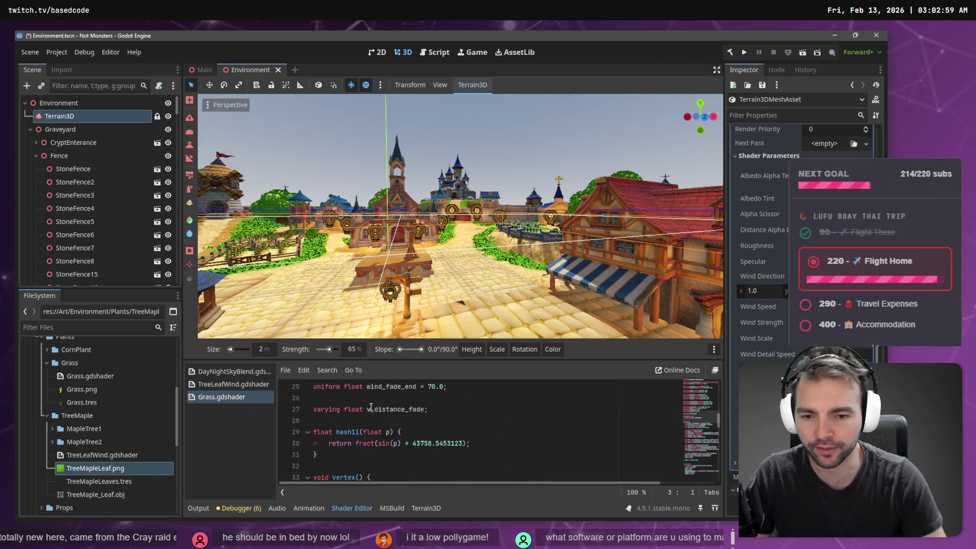
pyautogui.doubleClick(339, 432)
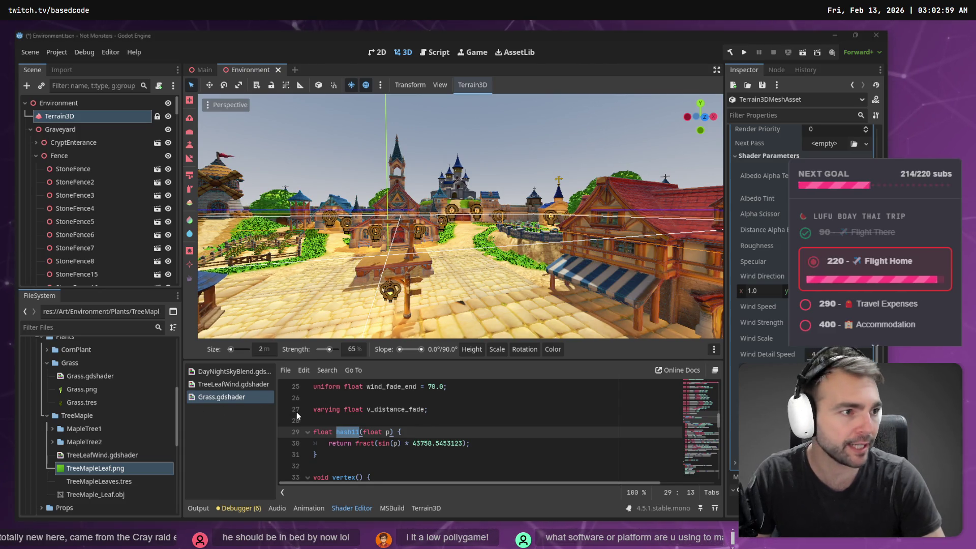
pyautogui.hotkey('alt', 'Tab')
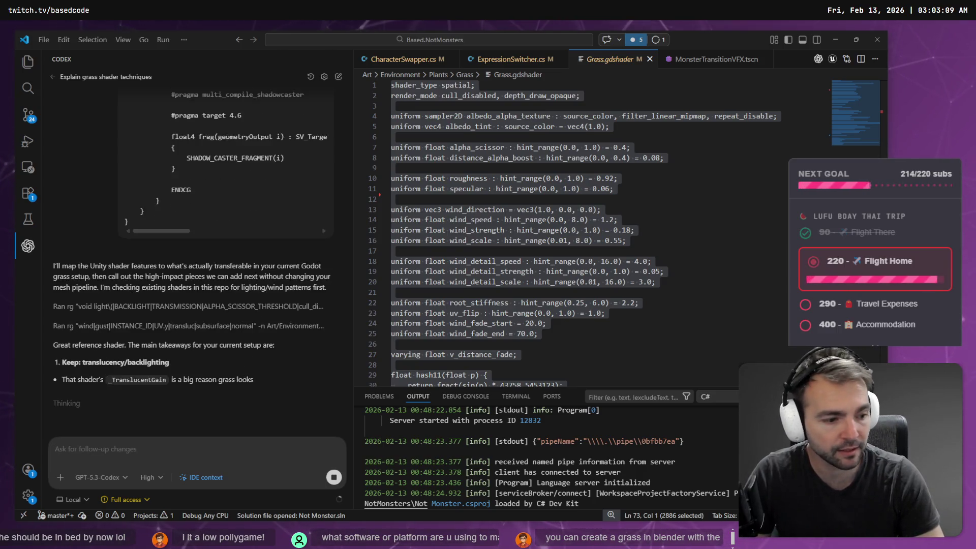
# Check the new Grass.png among Fork's unstaged changes and read Codex's translucency and flow-texture suggestions.
pyautogui.hotkey('alt', 'Tab')
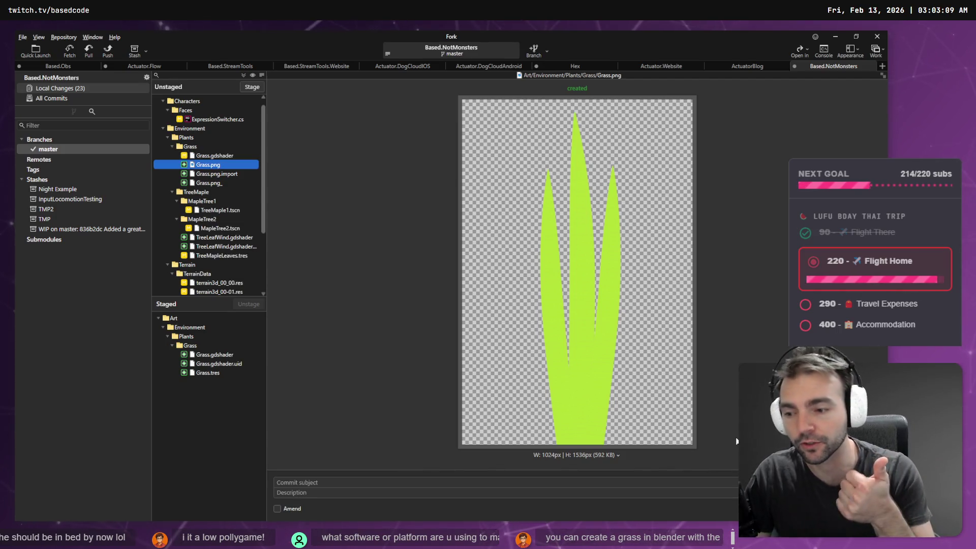
pyautogui.click(736, 441)
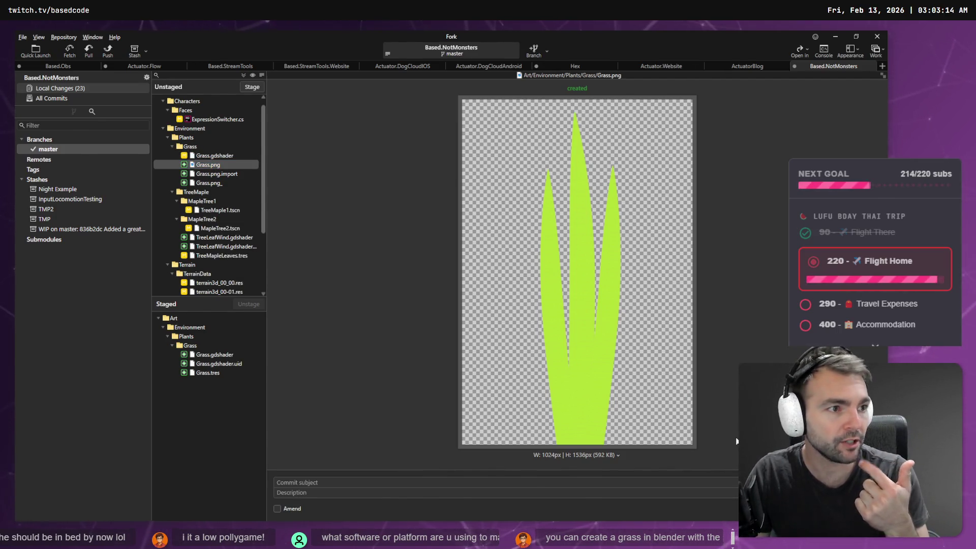
pyautogui.hotkey('alt', 'Tab')
pyautogui.click(757, 293)
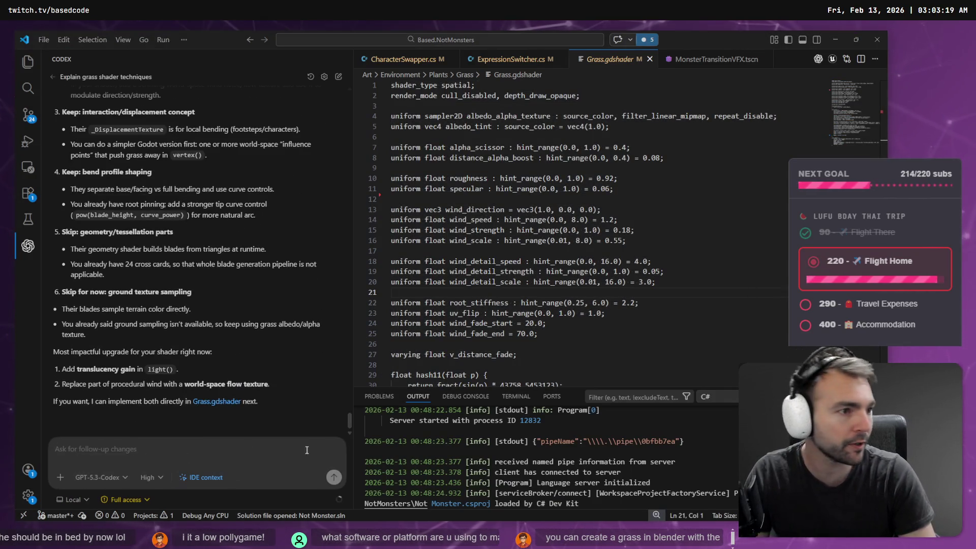
pyautogui.hotkey('alt', 'Tab')
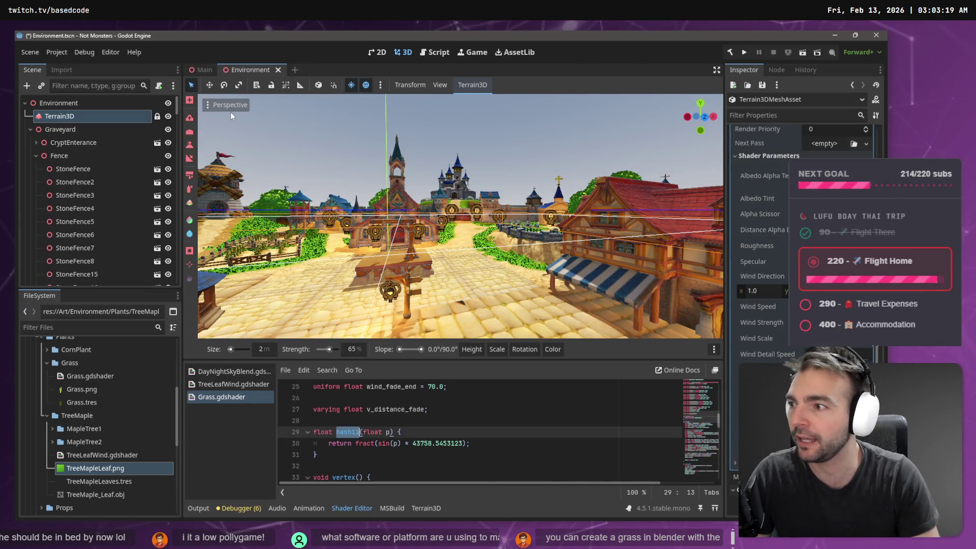
# Fly over the bright green grass past the windmills, crop plot and town square, then switch to VS Code.
pyautogui.scroll(2, 480, 256)
pyautogui.press('a')
pyautogui.press('w')
pyautogui.press('d')
pyautogui.press('w')
pyautogui.press('s')
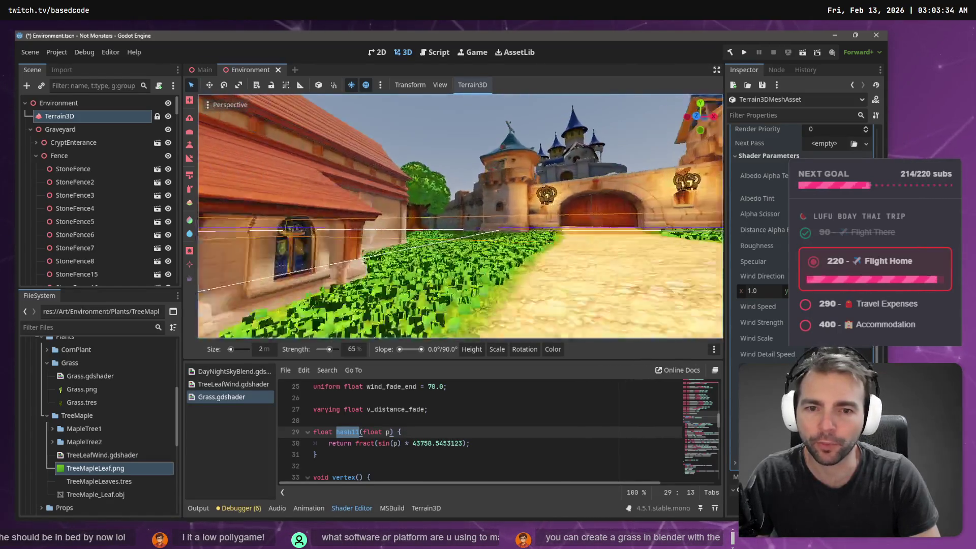
pyautogui.press('w')
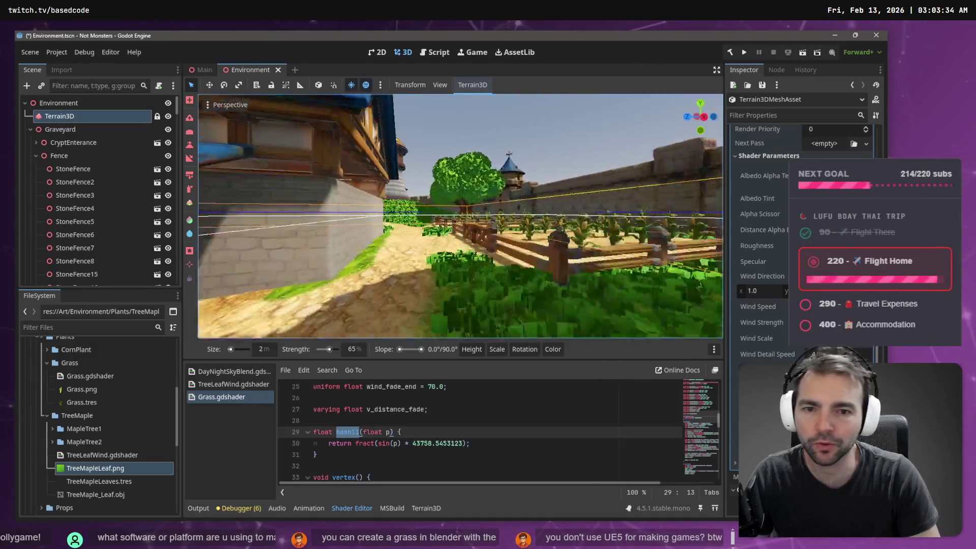
pyautogui.press('w')
pyautogui.press('w')
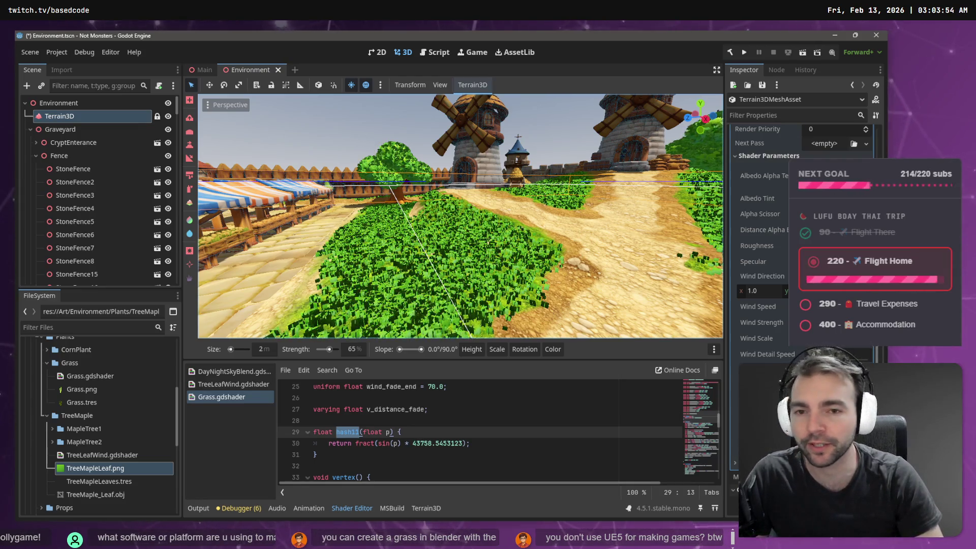
pyautogui.press('w')
pyautogui.press('w')
pyautogui.press('w')
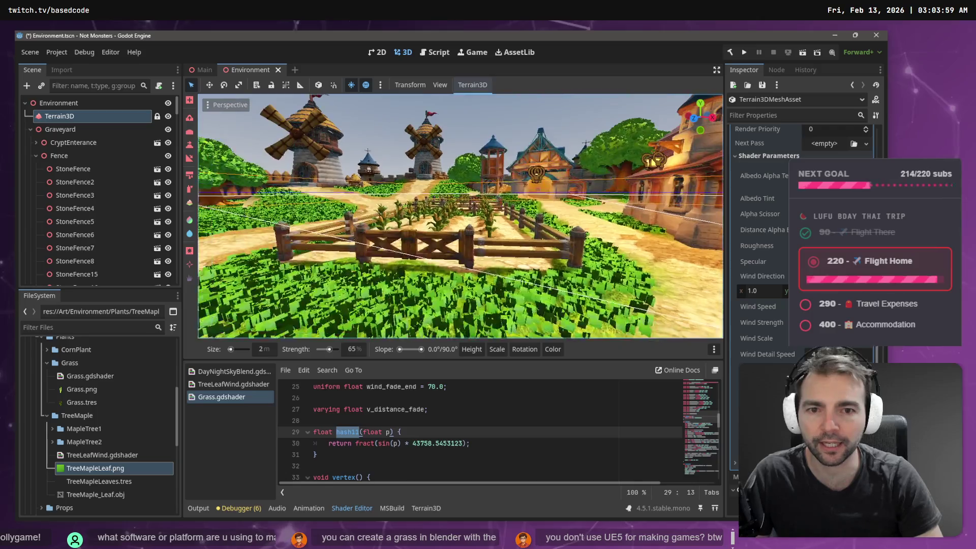
pyautogui.hotkey('alt', 'Tab')
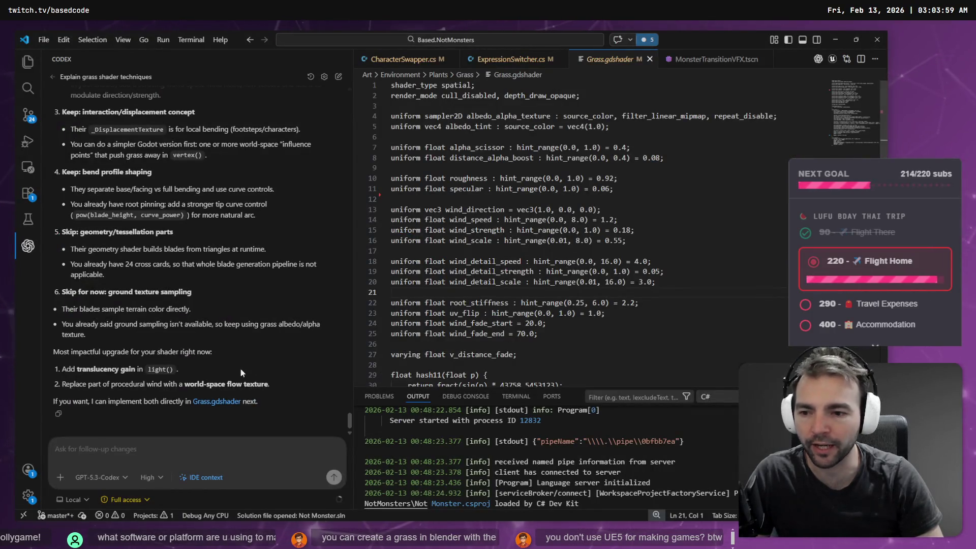
pyautogui.scroll(10, 176, 360)
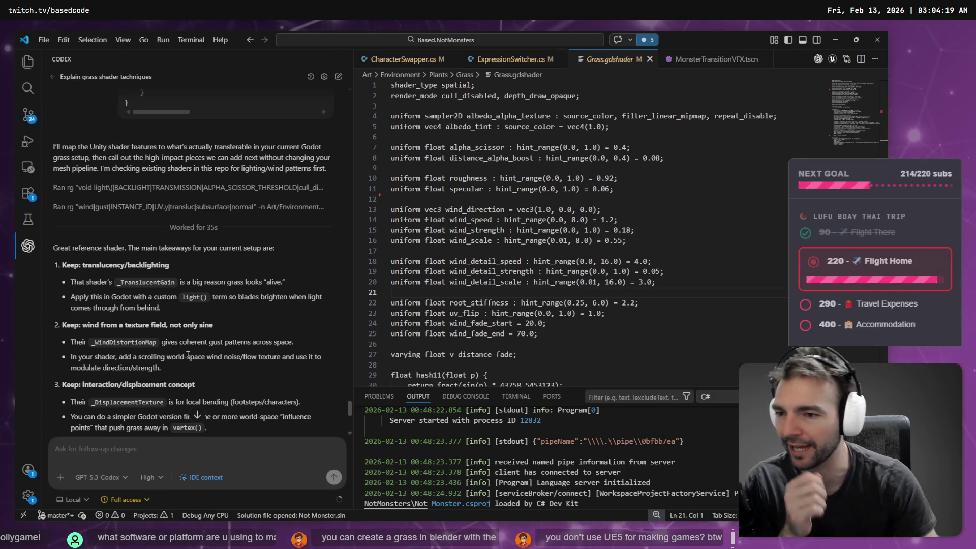
pyautogui.scroll(-2, 138, 301)
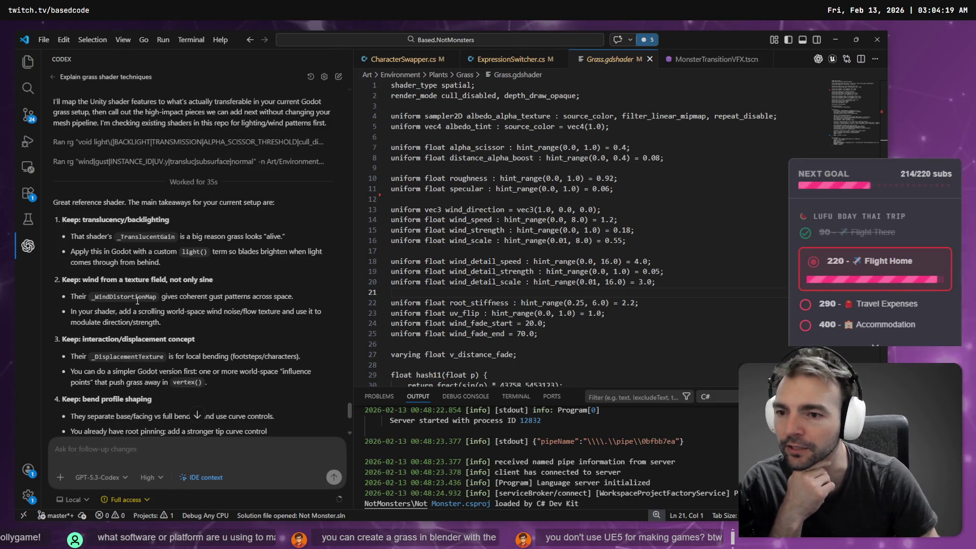
pyautogui.scroll(-2, 138, 305)
pyautogui.scroll(-5, 158, 286)
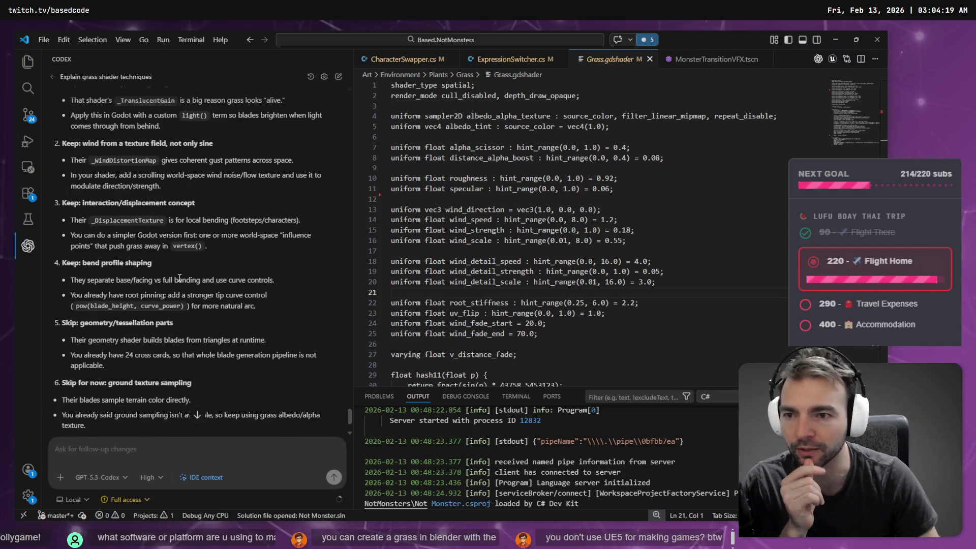
pyautogui.scroll(5, 187, 273)
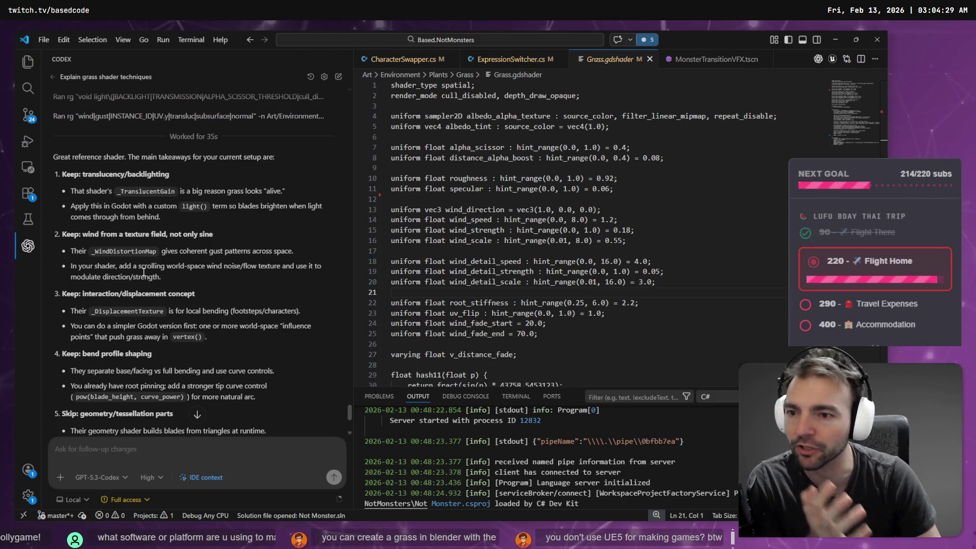
pyautogui.scroll(-2, 153, 282)
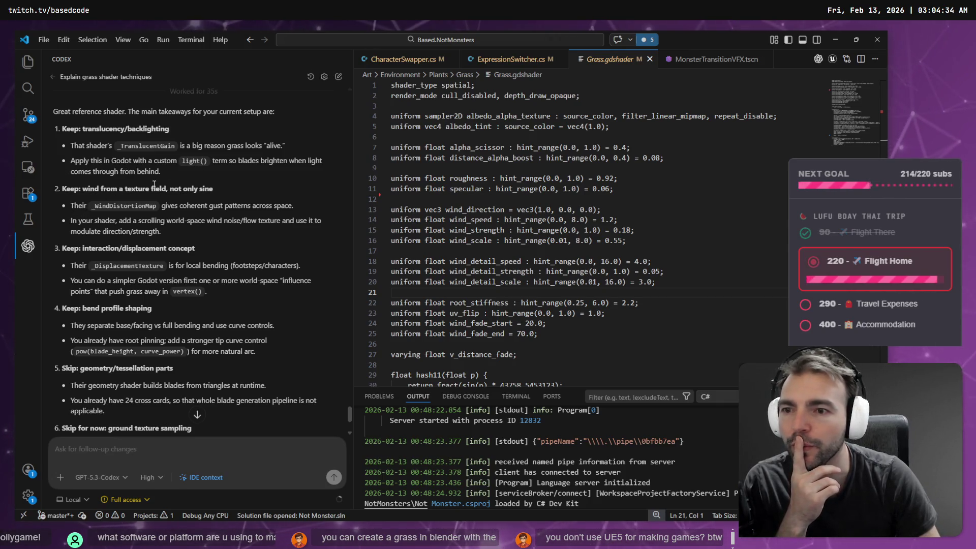
pyautogui.scroll(-4, 146, 176)
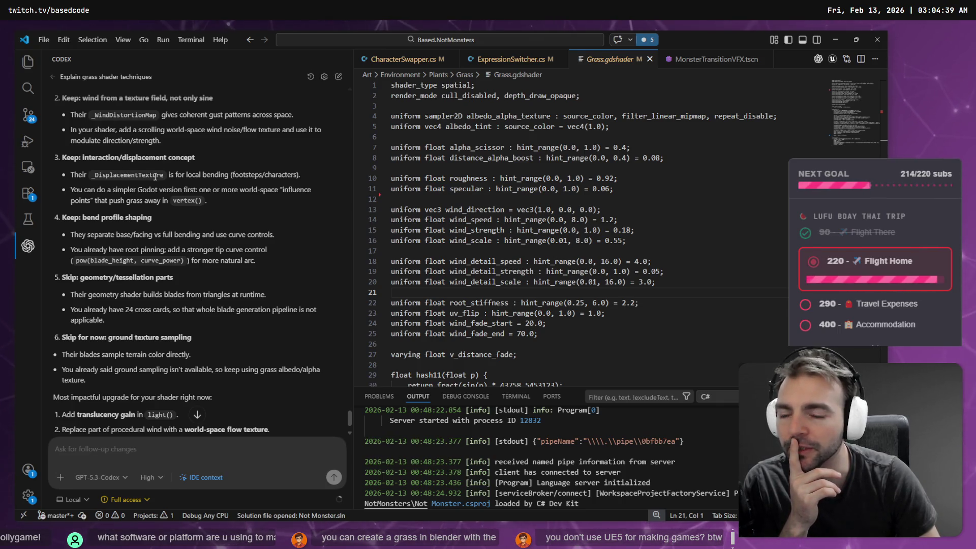
pyautogui.scroll(-2, 154, 176)
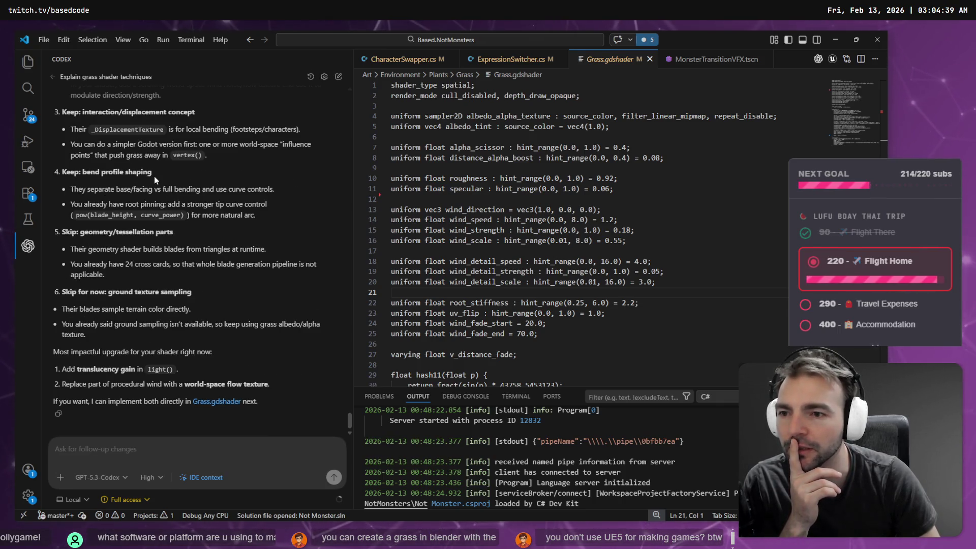
pyautogui.click(123, 450)
pyautogui.press('super+h')
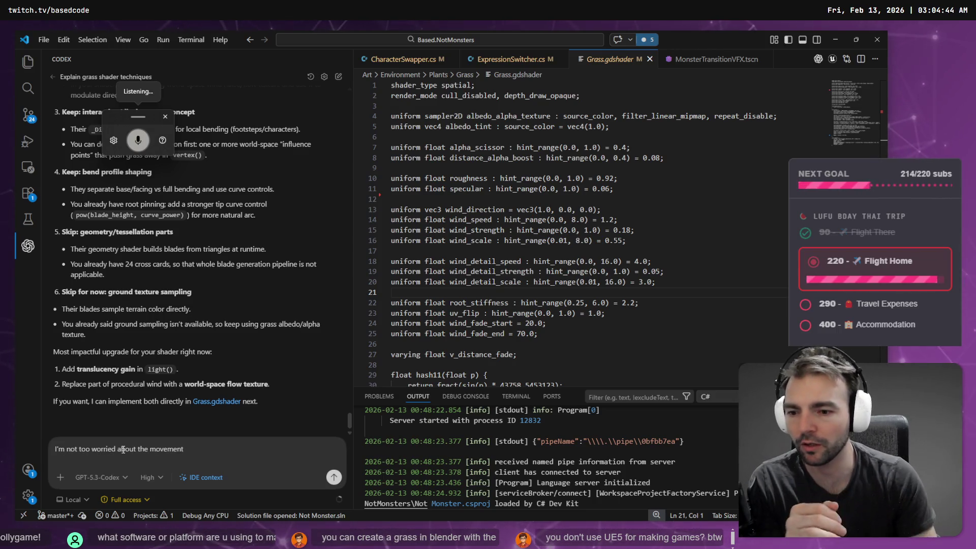
# Send Codex 'I really want to focus on what that shader does to render itself well. The lighting especially.'.
pyautogui.scroll(4, 340, 328)
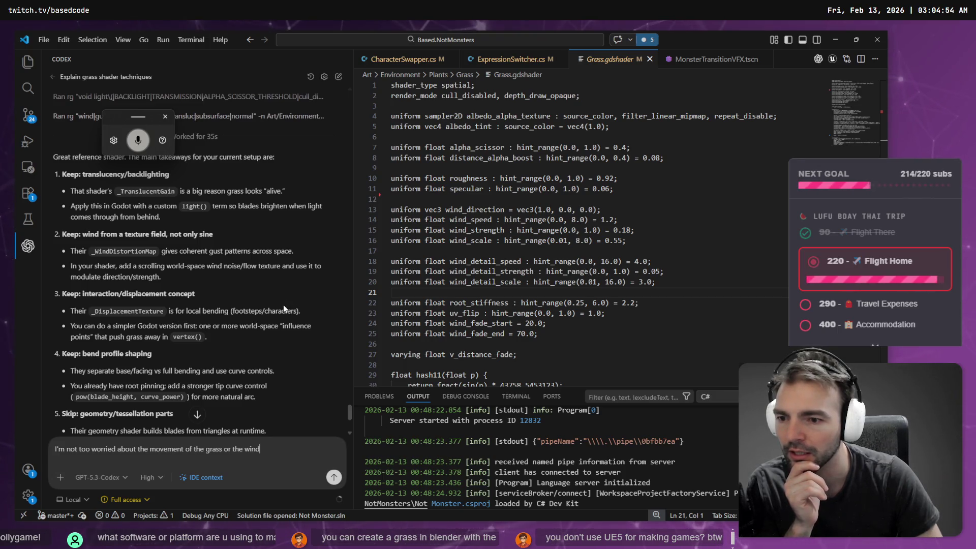
pyautogui.scroll(-1, 283, 304)
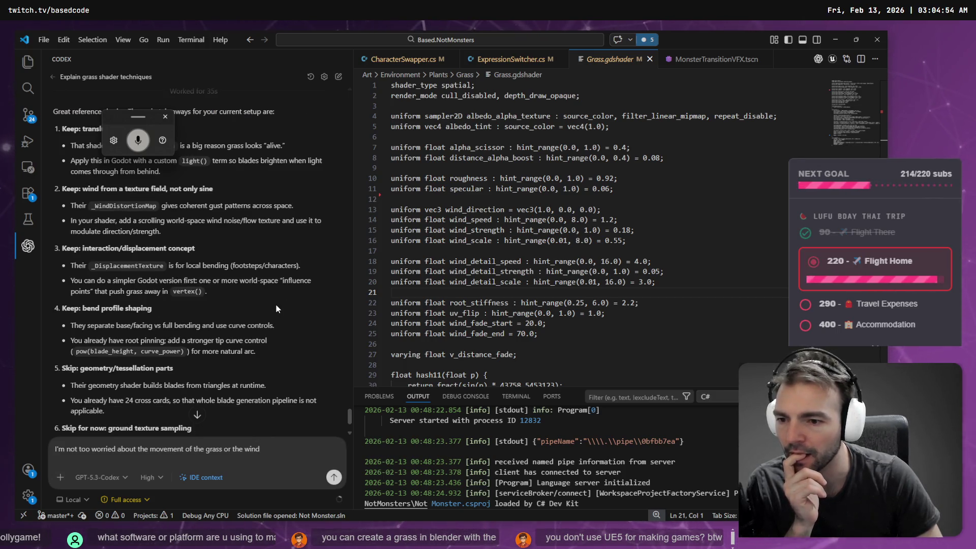
pyautogui.scroll(-1, 276, 306)
pyautogui.write(' I really')
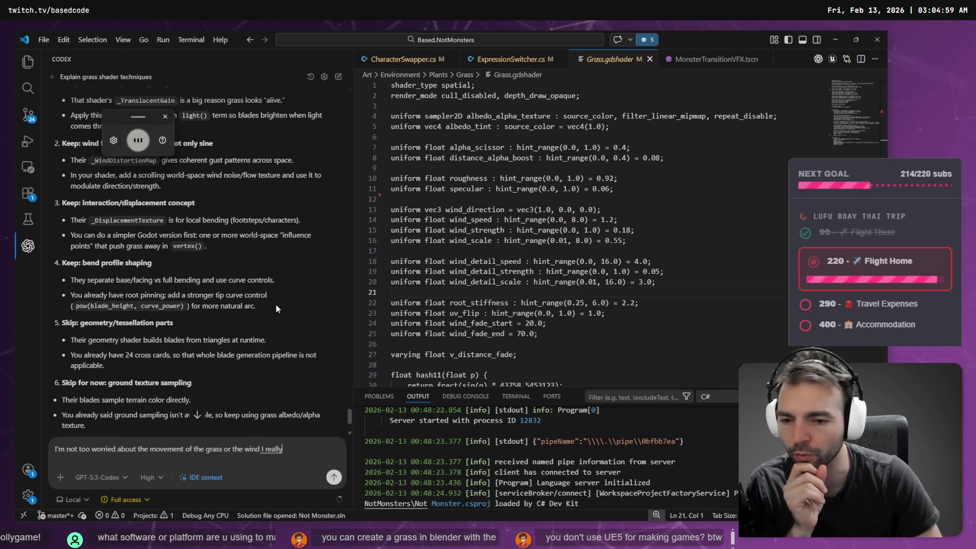
pyautogui.write(' want to focus on what that shader does to')
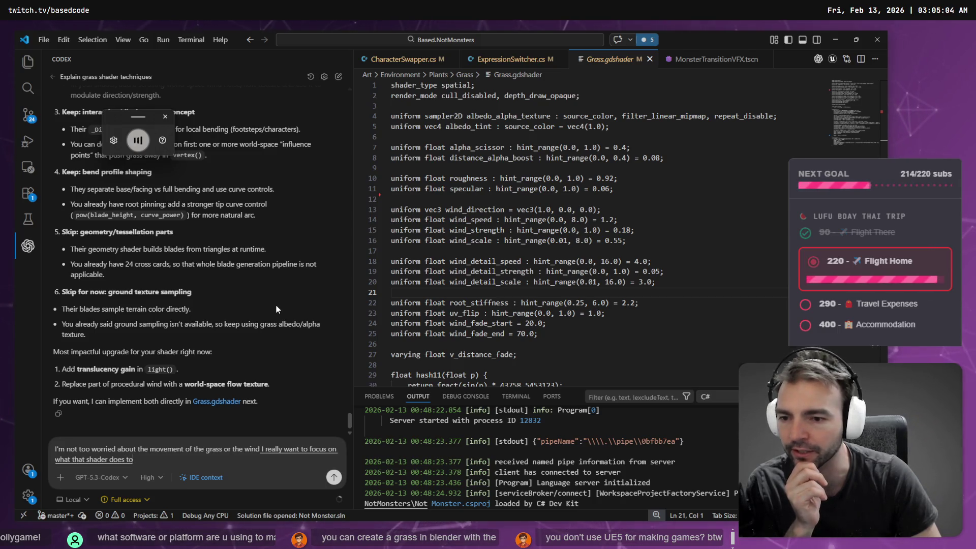
pyautogui.write(' render itself well.')
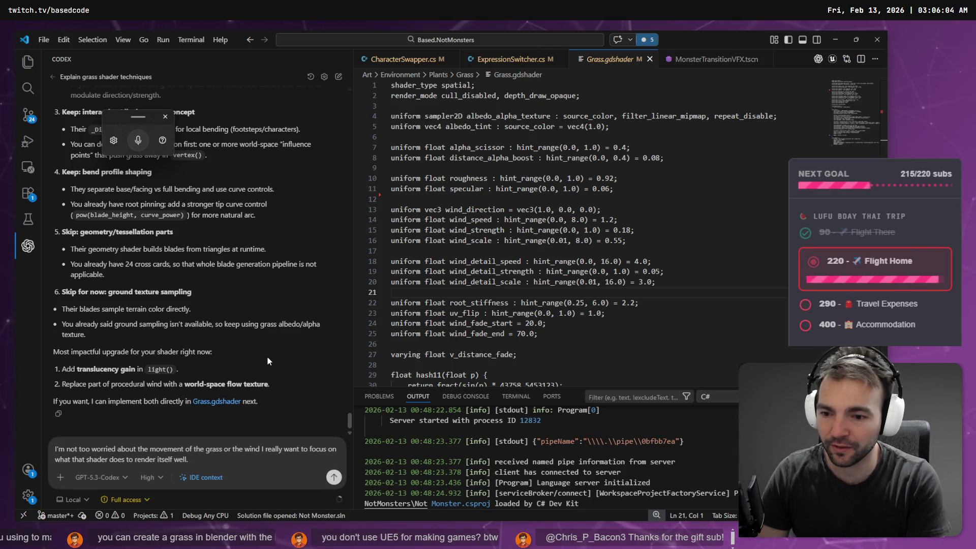
pyautogui.write(' The l')
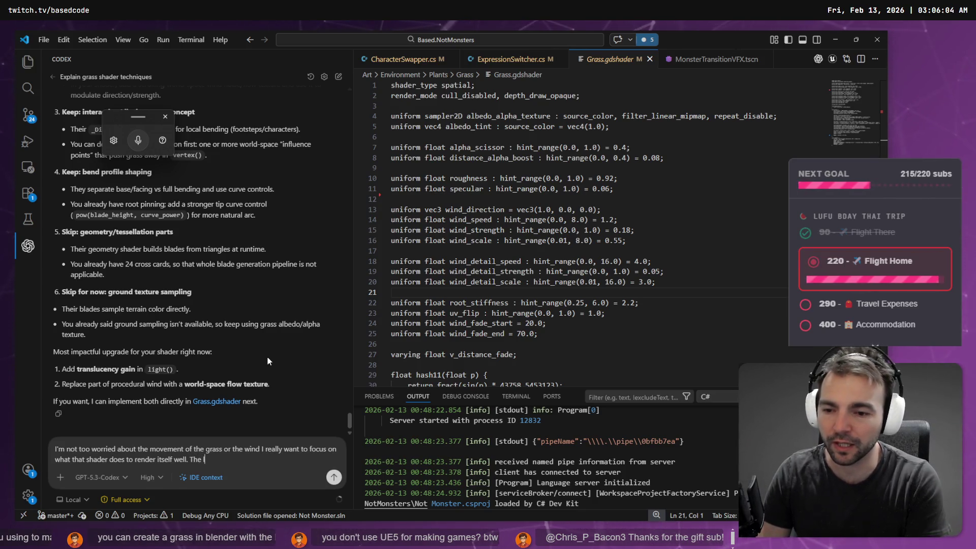
pyautogui.write('ighting especi')
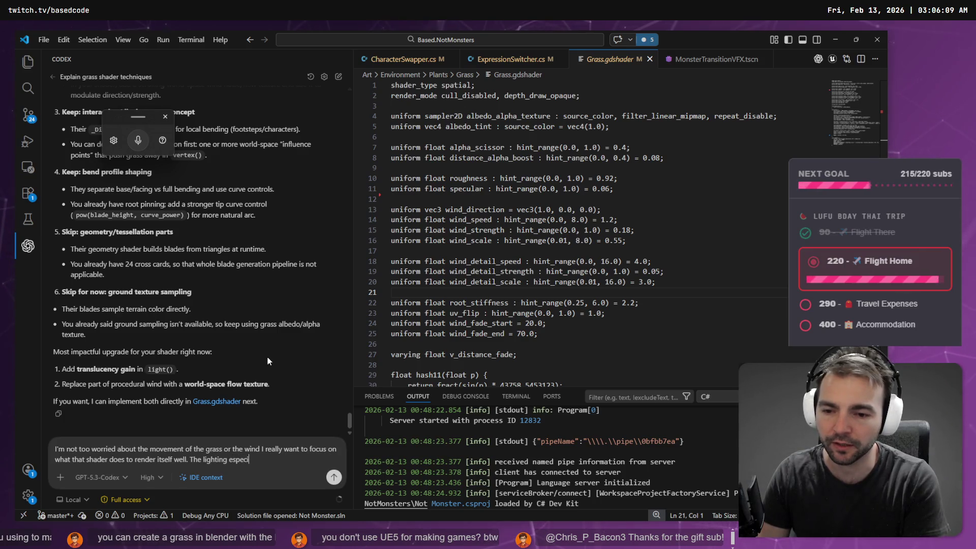
pyautogui.write('ally.')
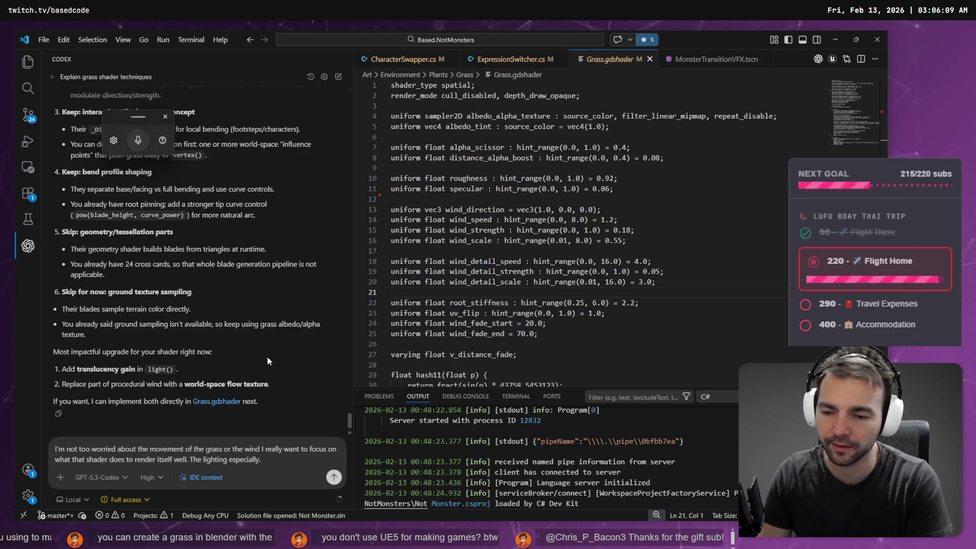
pyautogui.press('Return')
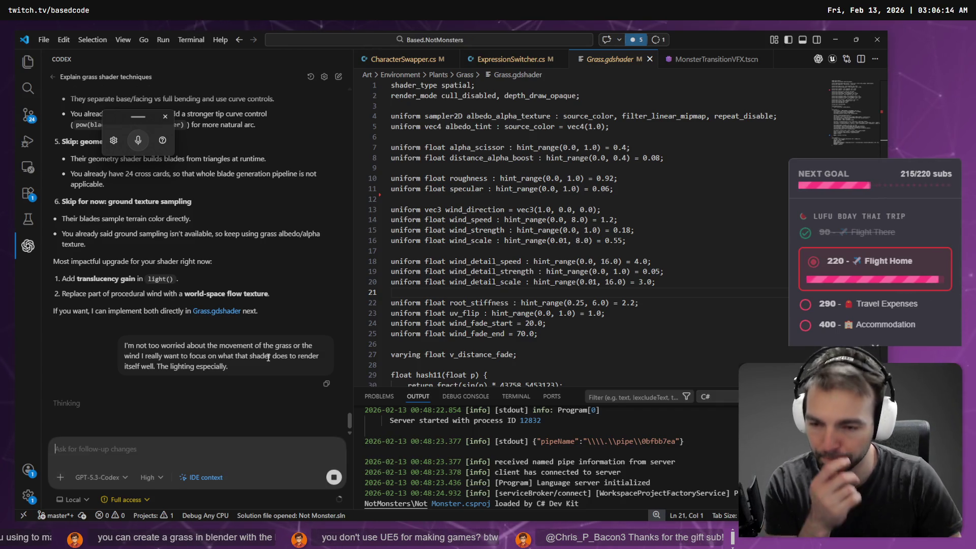
pyautogui.scroll(5, 231, 304)
pyautogui.scroll(-10, 235, 303)
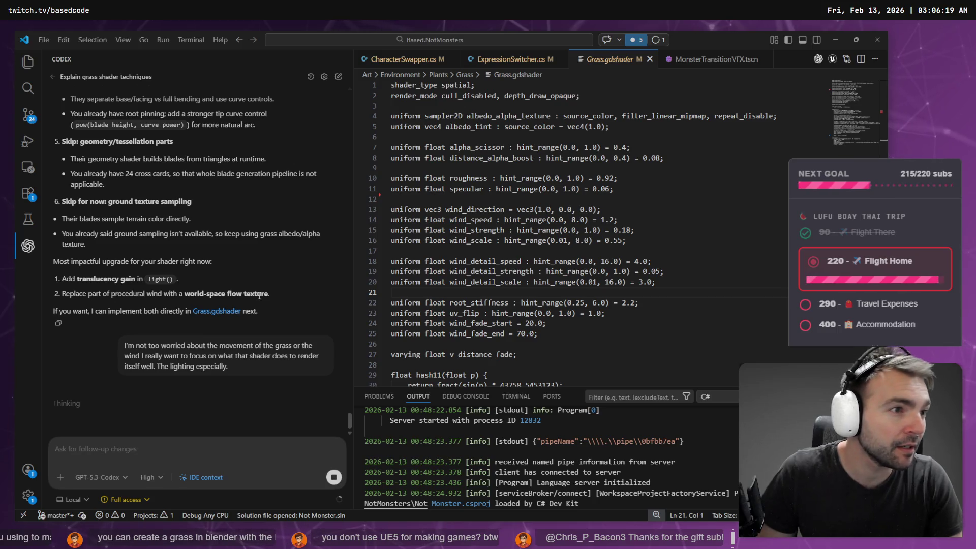
pyautogui.hotkey('alt', 'Tab')
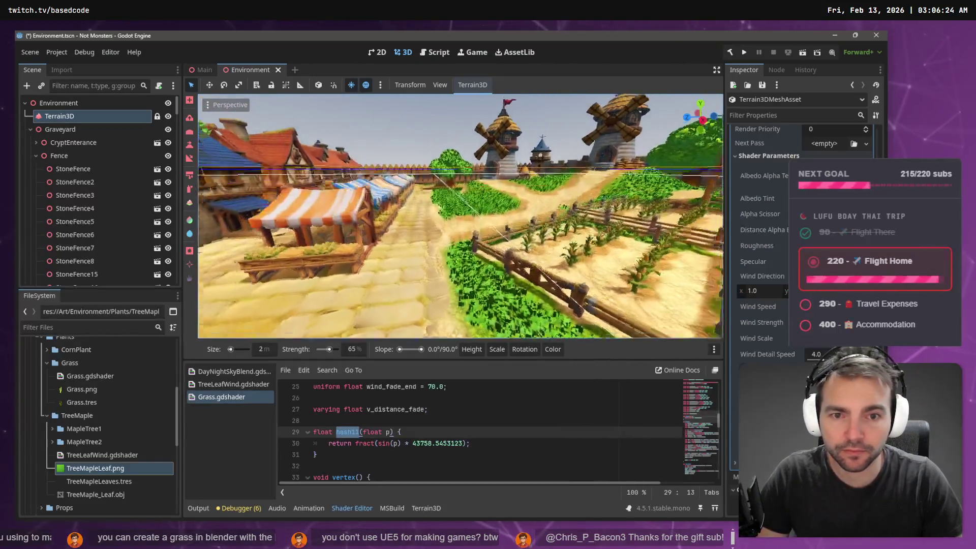
# Fly the camera over the town, farm plots and grass fields toward the windmills and fence.
pyautogui.press('s')
pyautogui.press('w')
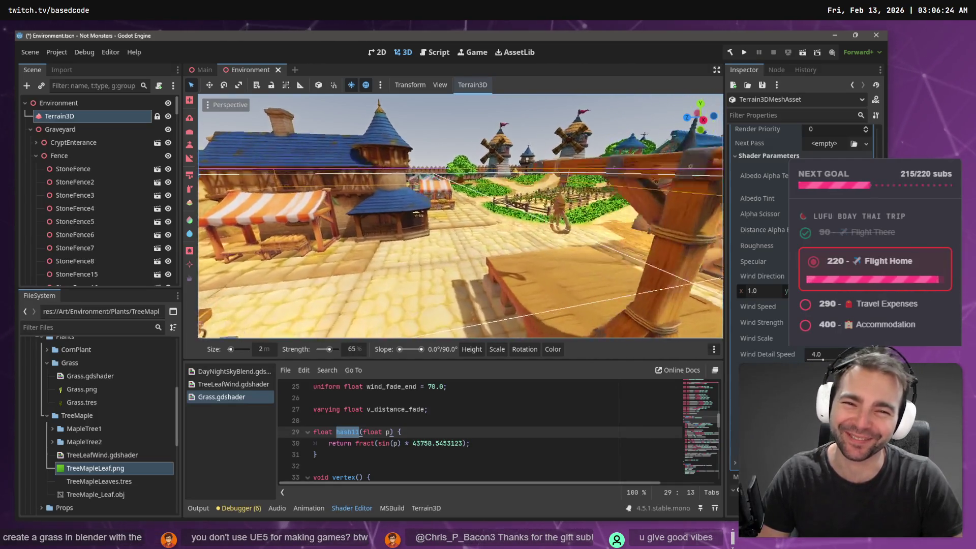
pyautogui.press('w')
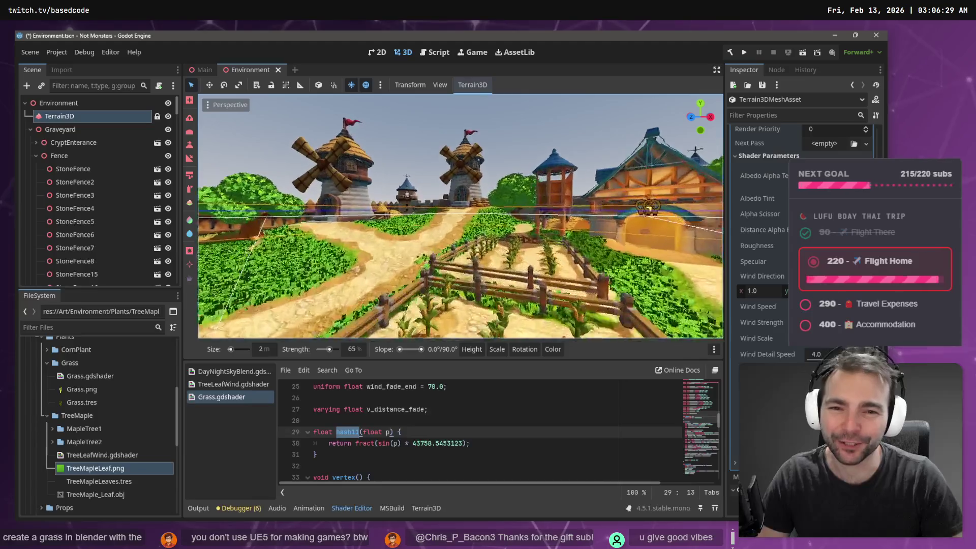
pyautogui.press('w')
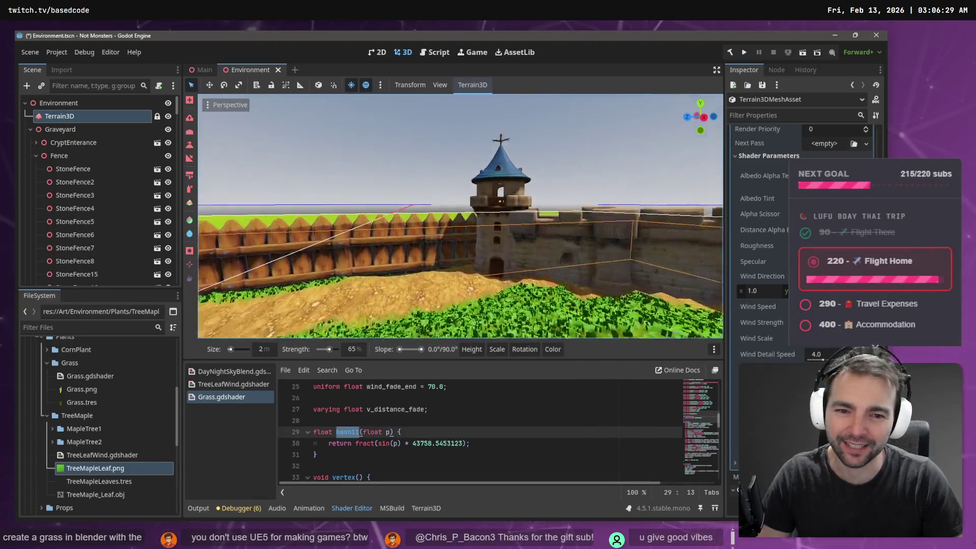
pyautogui.press('w')
pyautogui.press('s')
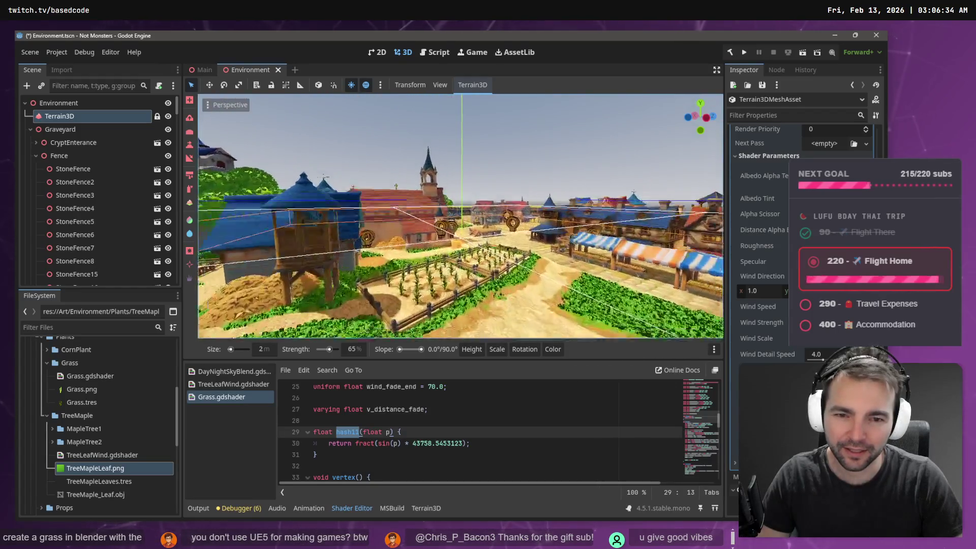
pyautogui.press('w')
pyautogui.press('e')
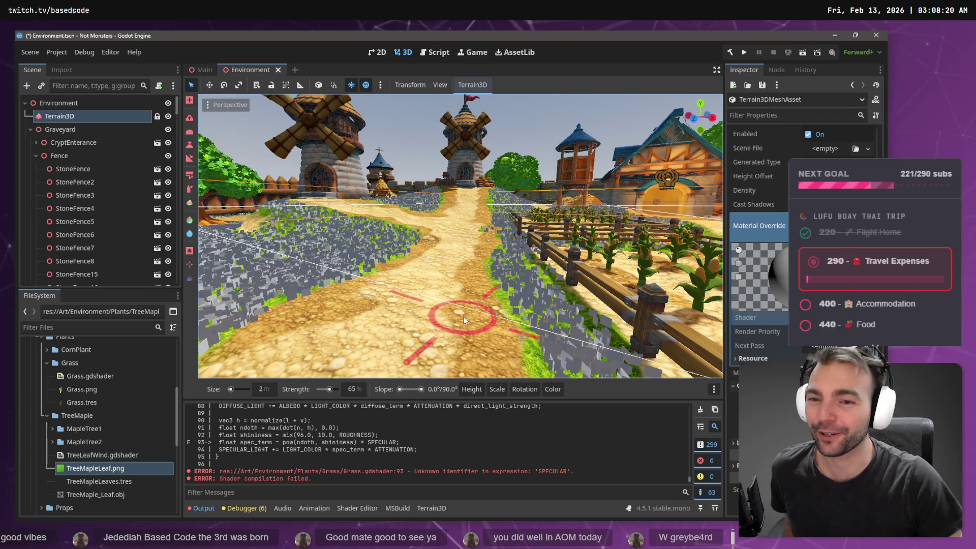
# Look along the path at the grey grass and scroll the shader error, glancing at Codex's changes.
pyautogui.moveTo(437, 261); pyautogui.dragTo(244, 262)
pyautogui.scroll(3, 461, 236)
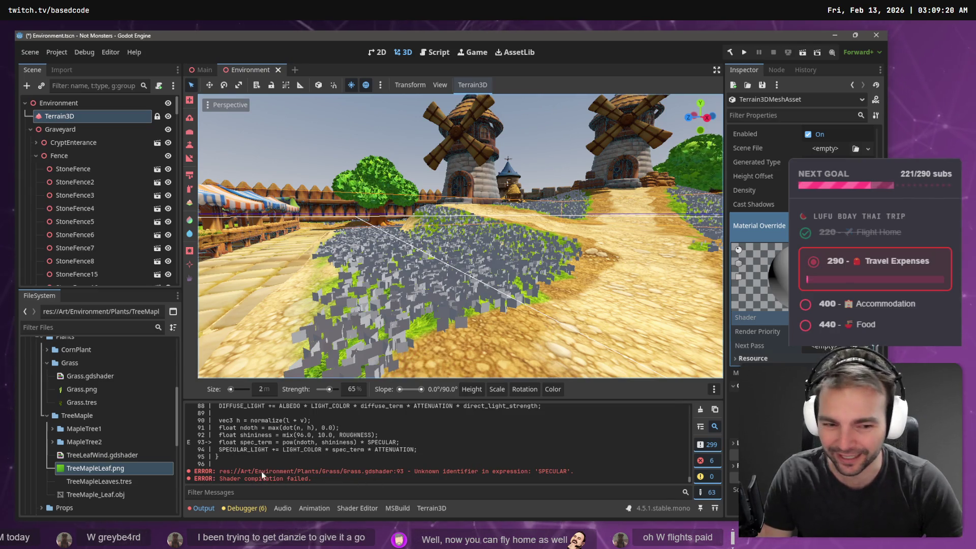
pyautogui.scroll(10, 391, 457)
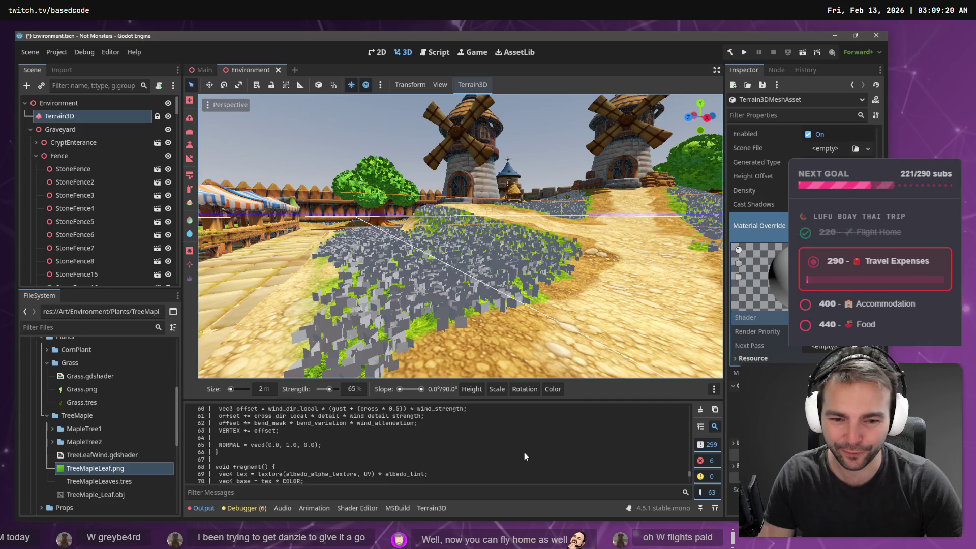
pyautogui.scroll(3, 520, 456)
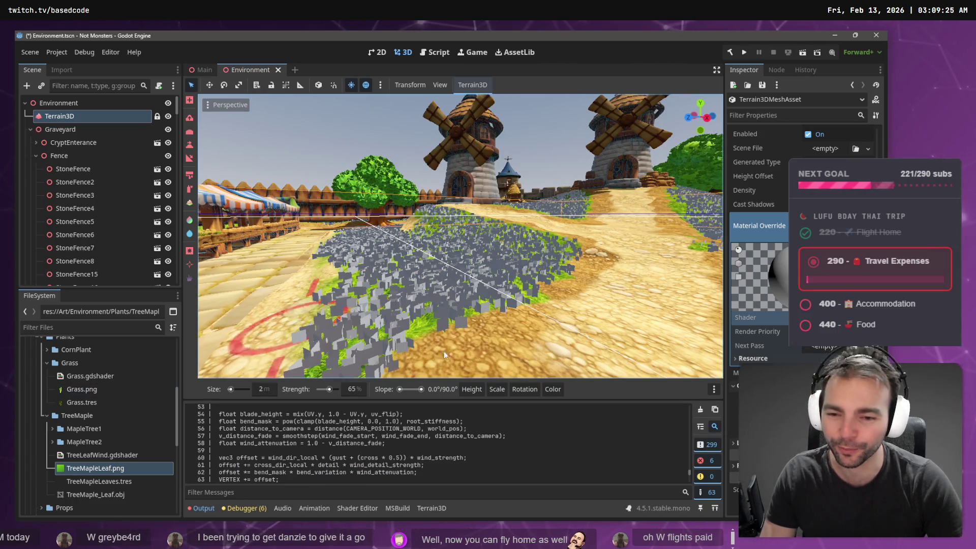
pyautogui.hotkey('alt', 'Tab')
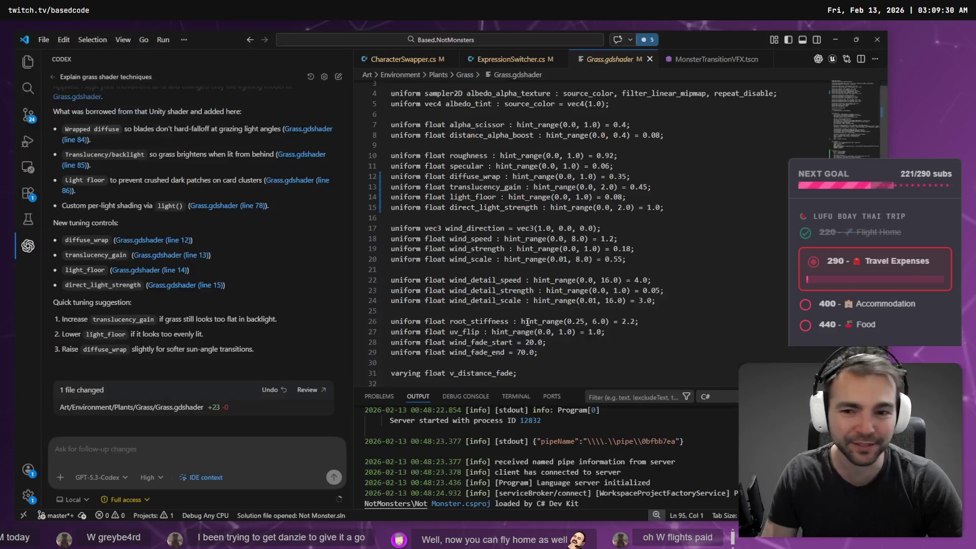
pyautogui.hotkey('alt', 'Tab')
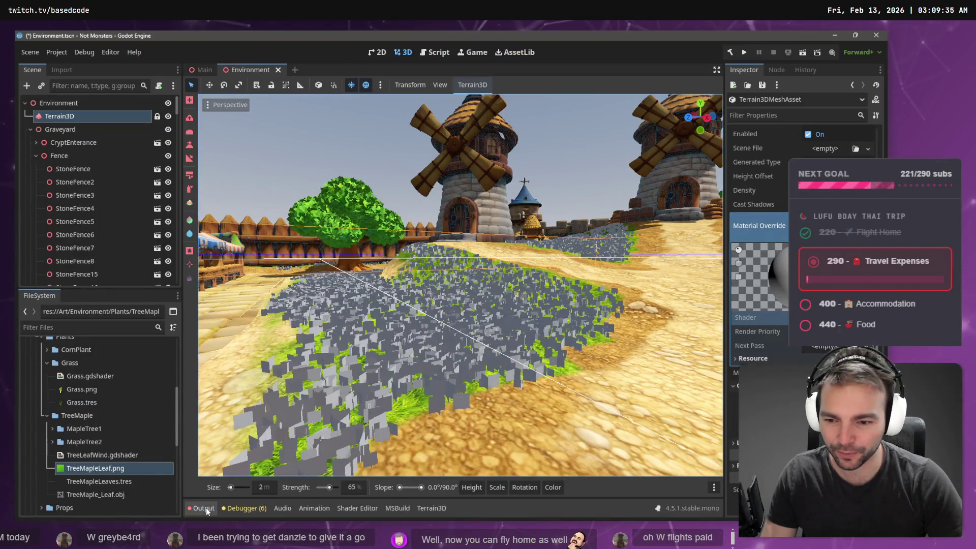
# Copy the two Grass.gdshader:93 unknown 'SPECULAR' errors from the Output log into the Codex chat.
pyautogui.click(207, 509)
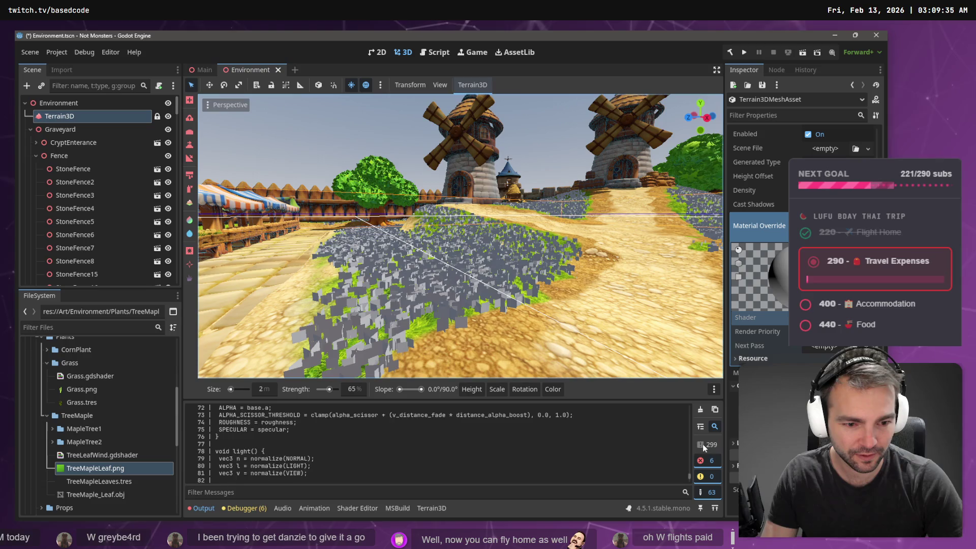
pyautogui.moveTo(333, 482); pyautogui.dragTo(132, 474)
pyautogui.hotkey('ctrl', 'c')
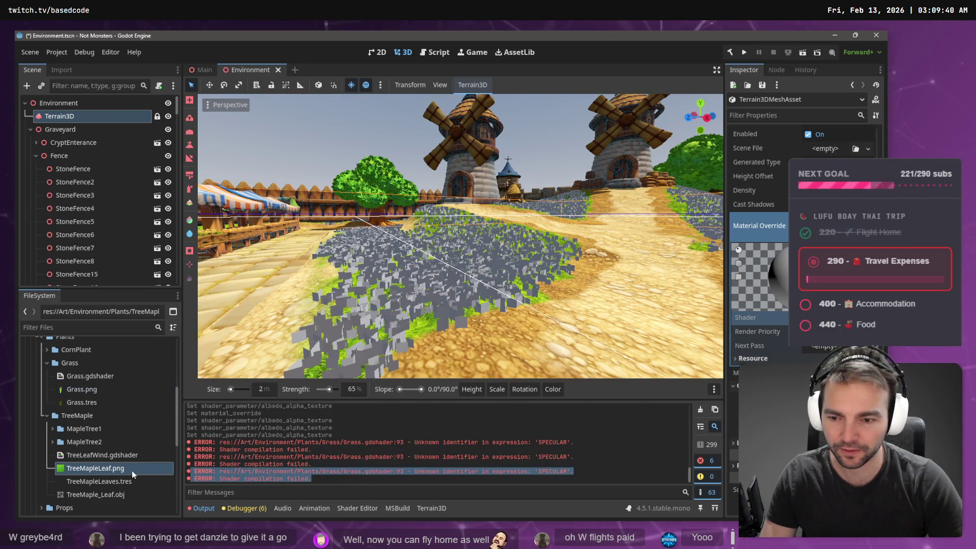
pyautogui.hotkey('alt', 'Tab')
pyautogui.hotkey('ctrl', 'v')
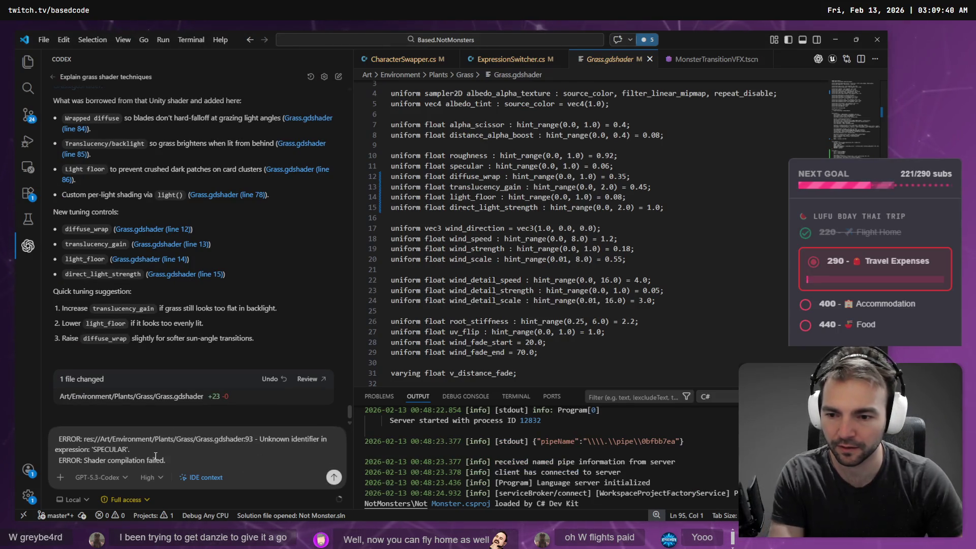
# Send the SPECULAR error to Codex and view its fix on Grass.gdshader line 93.
pyautogui.press('Return')
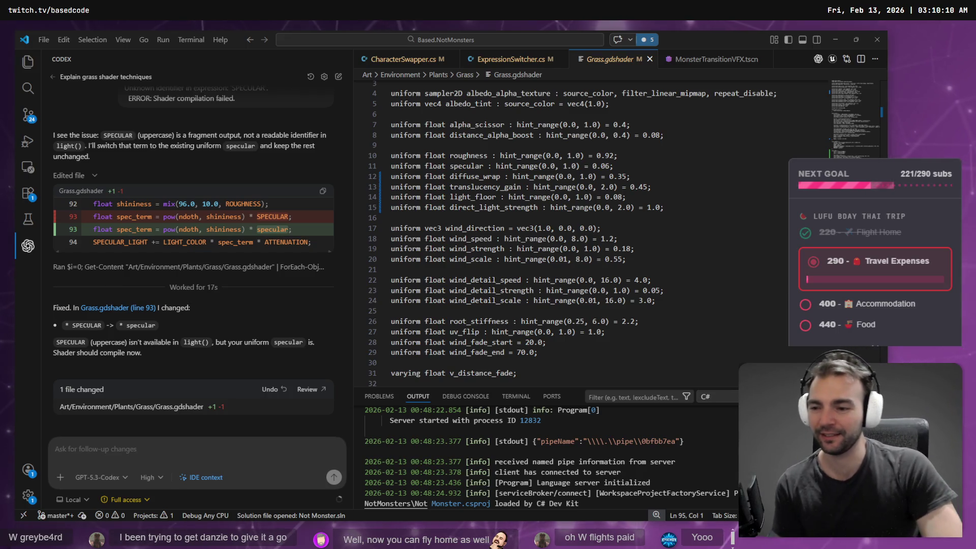
pyautogui.click(162, 407)
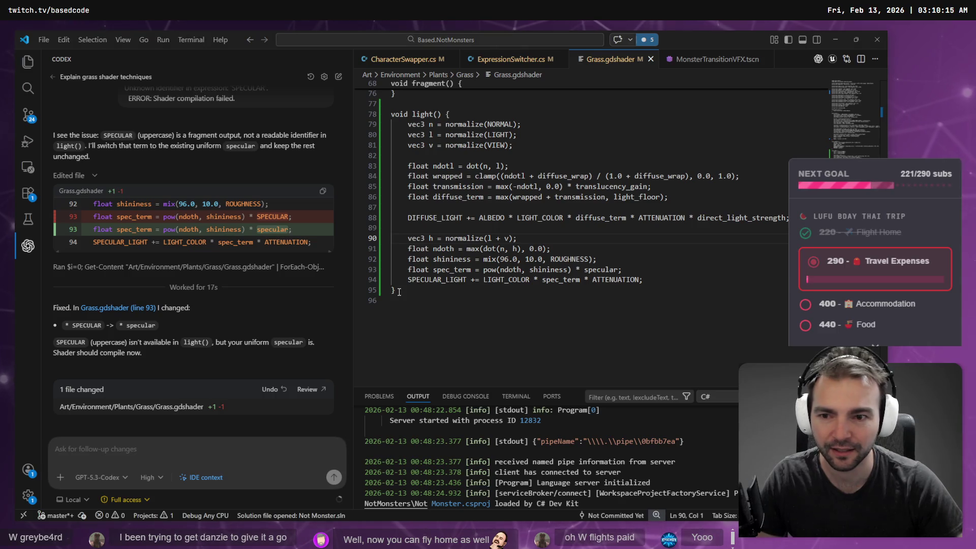
# Fly past the tree, tower, windmills, village houses and church to confirm the grass renders green.
pyautogui.hotkey('alt', 'Tab')
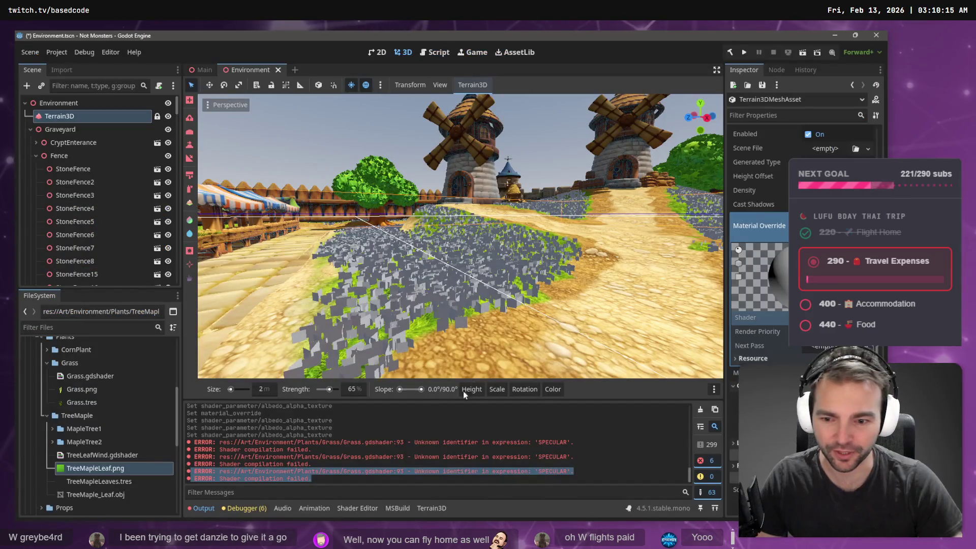
pyautogui.scroll(3, 511, 352)
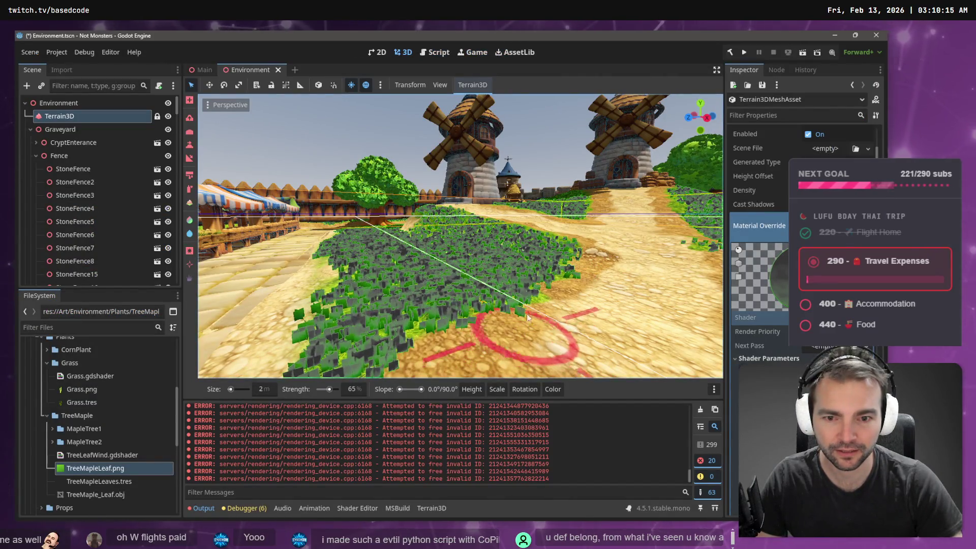
pyautogui.press('w')
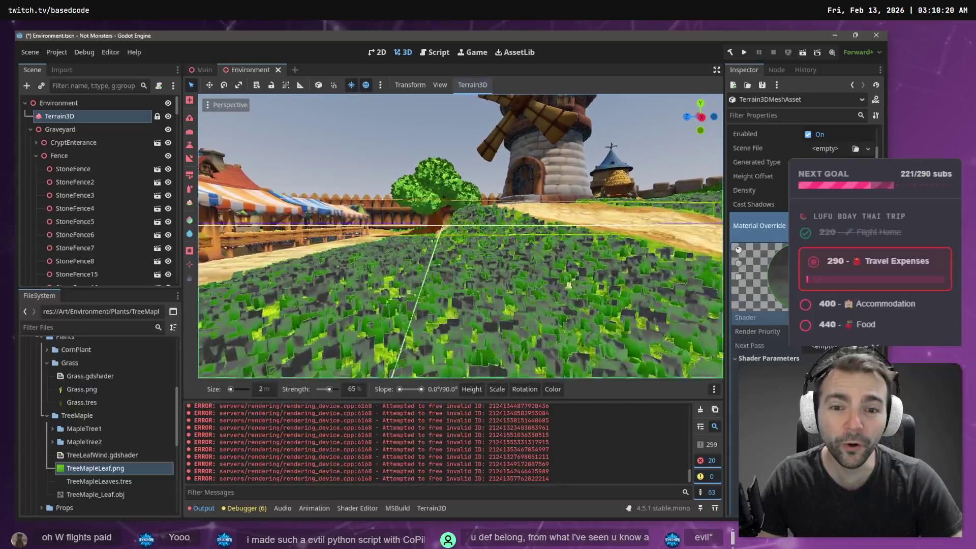
pyautogui.press('w')
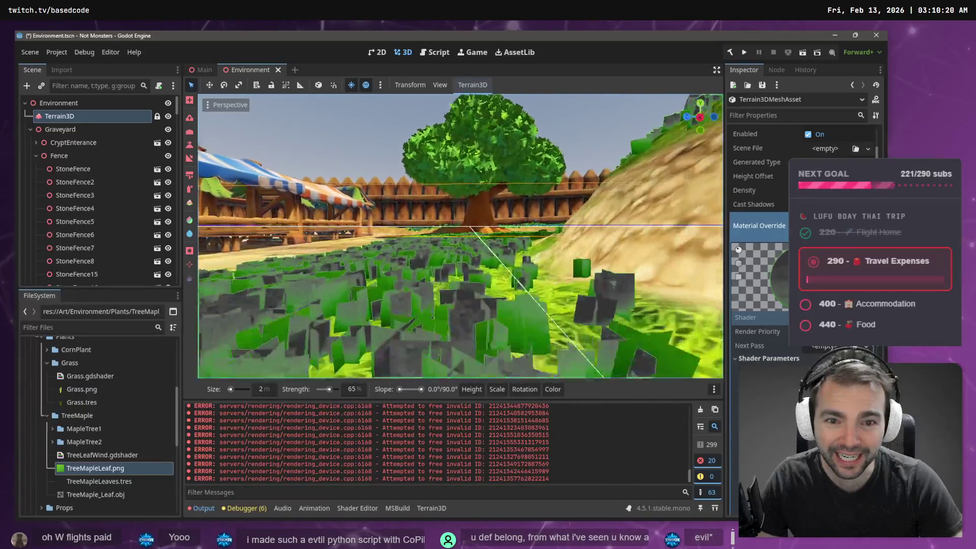
pyautogui.press('w')
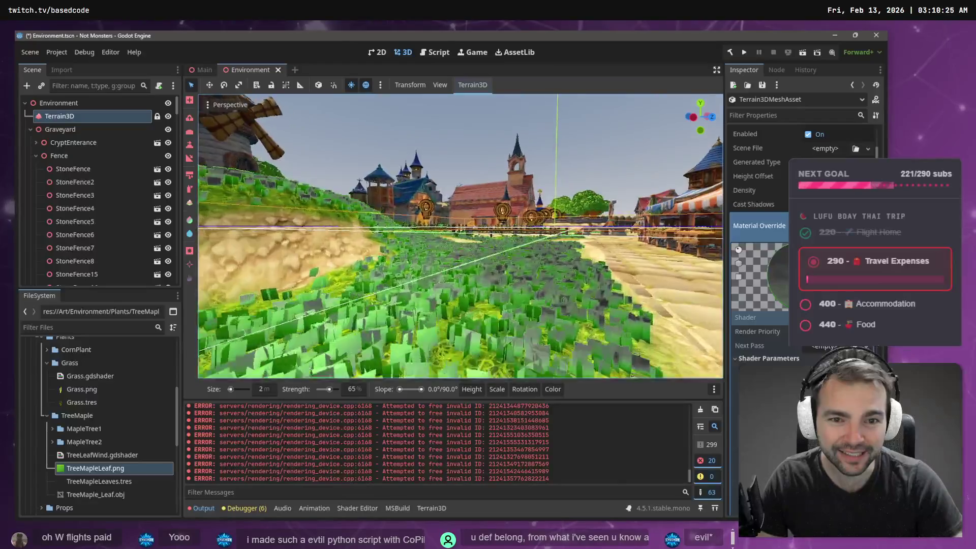
pyautogui.press('w')
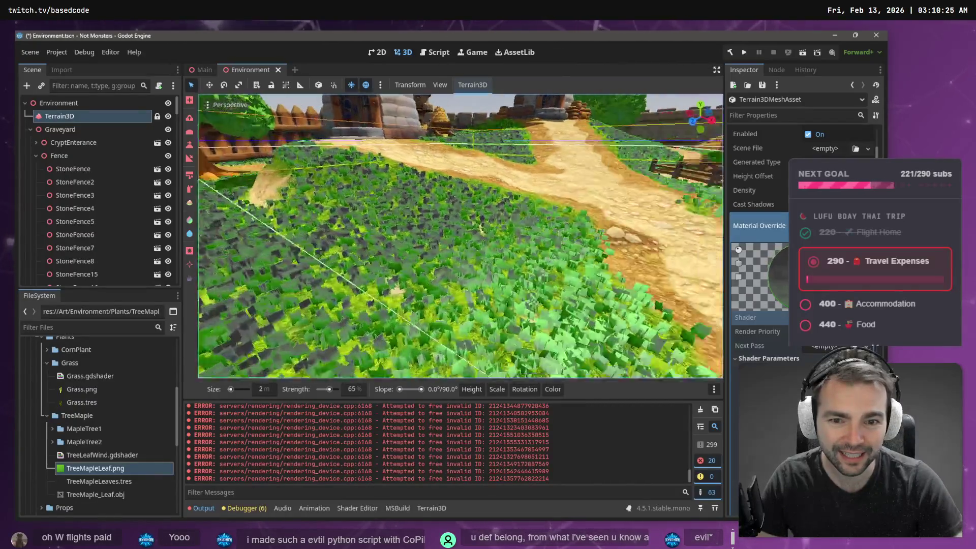
pyautogui.press('w')
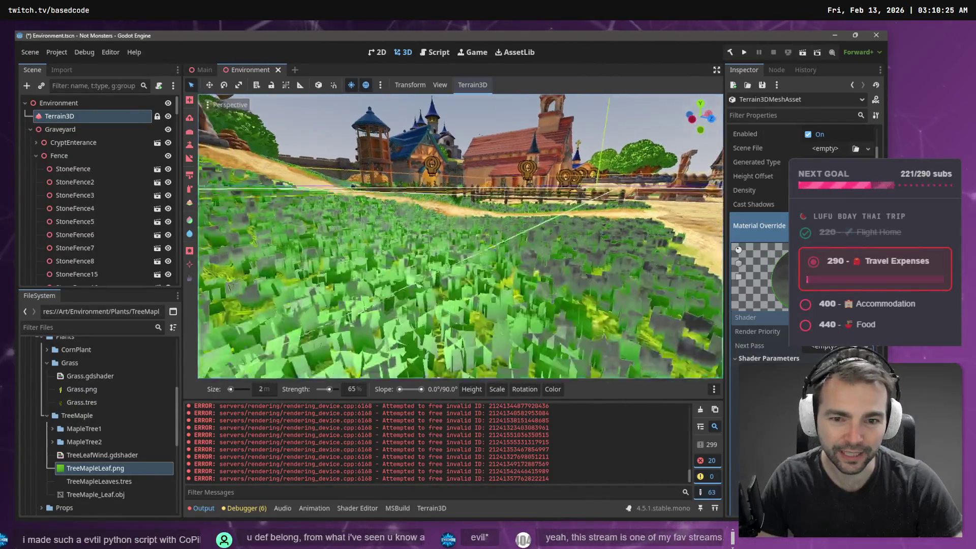
pyautogui.press('w')
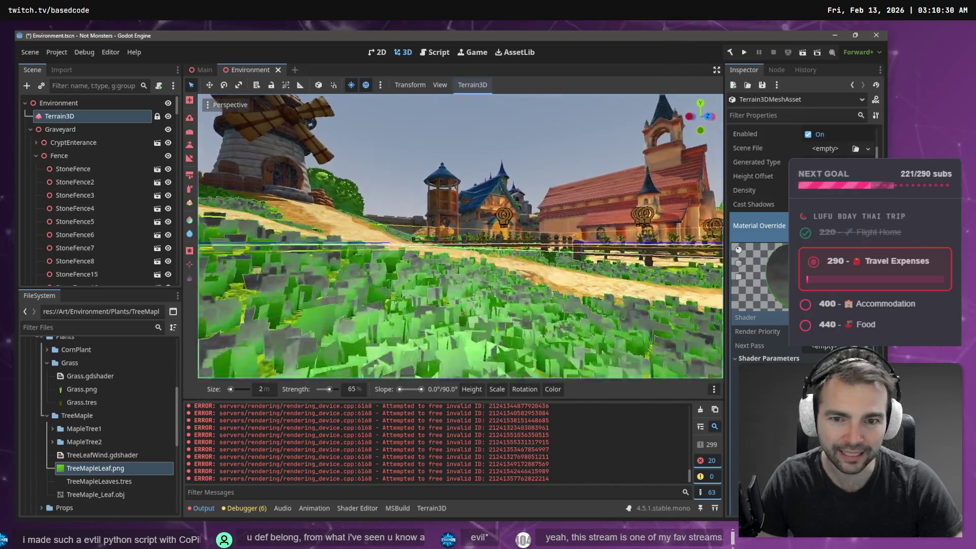
pyautogui.press('w')
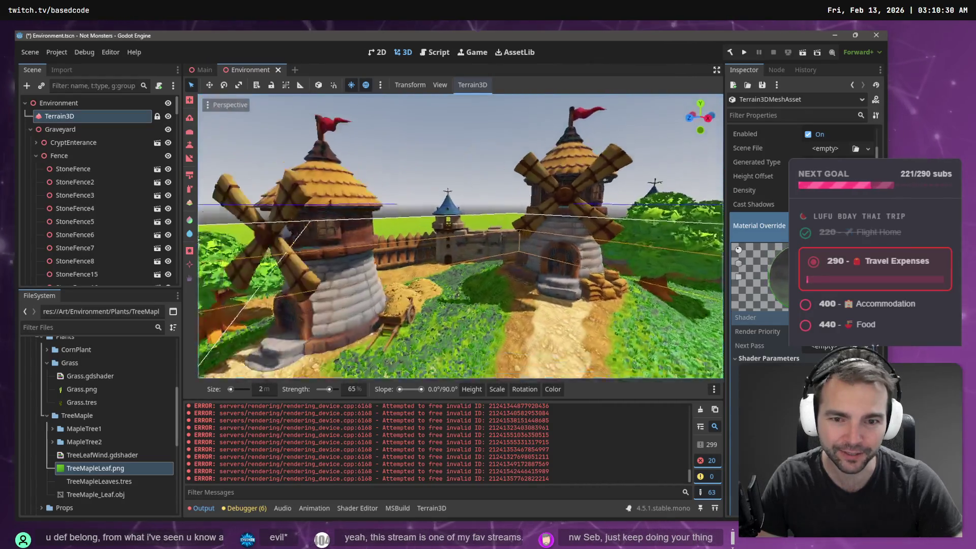
pyautogui.press('w')
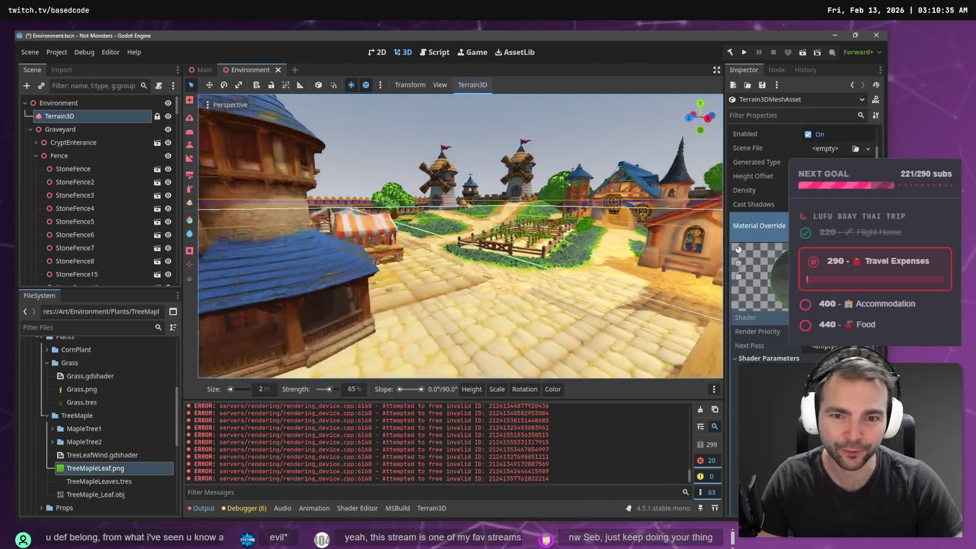
pyautogui.press('w')
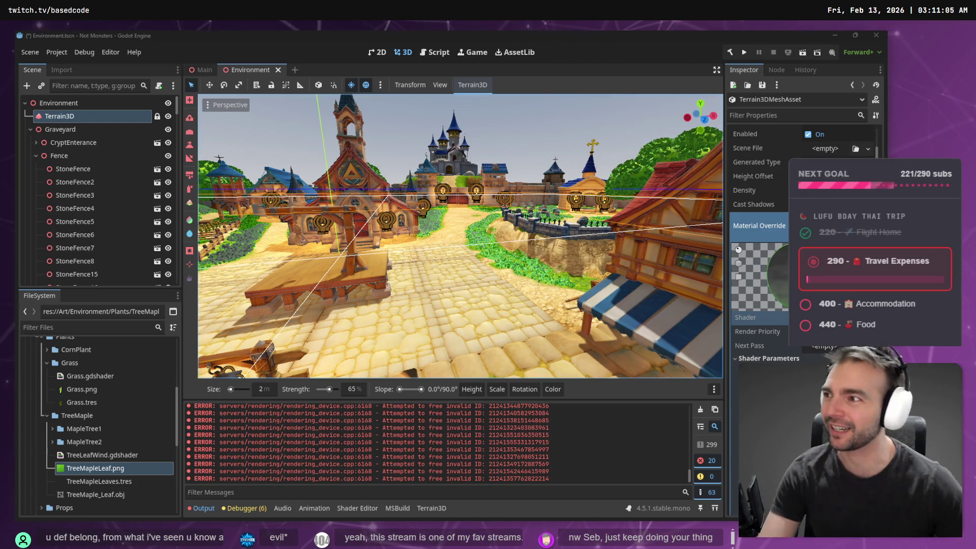
pyautogui.moveTo(457, 234)
pyautogui.mouseDown()
pyautogui.moveTo(346, 239)
pyautogui.moveTo(437, 239)
pyautogui.moveTo(381, 239)
pyautogui.moveTo(409, 238)
pyautogui.moveTo(450, 207)
pyautogui.moveTo(471, 216)
pyautogui.mouseUp()
# Undo the last grass strip and paint leafy plants up the slope beside the dirt path to its top.
pyautogui.hotkey('ctrl', 'z')
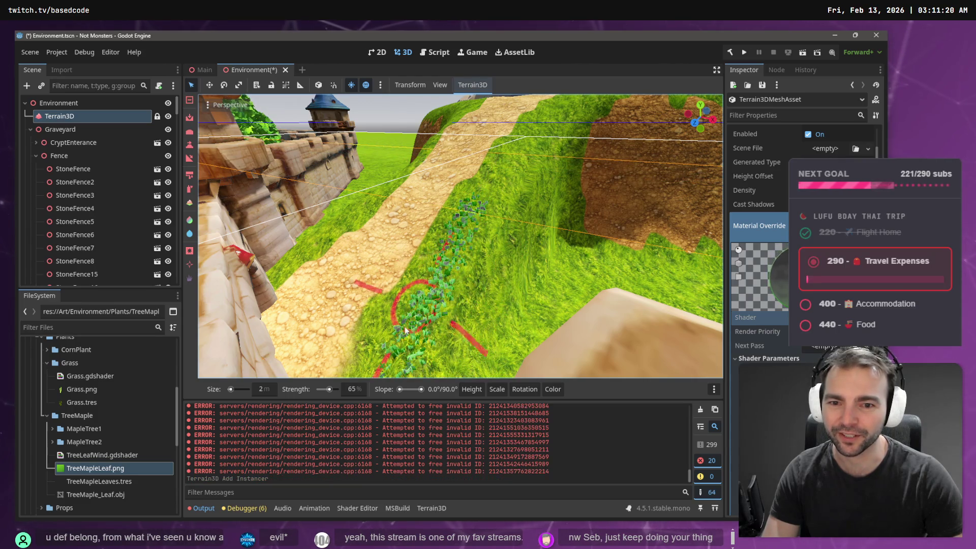
pyautogui.moveTo(372, 354)
pyautogui.mouseDown()
pyautogui.moveTo(391, 300)
pyautogui.moveTo(460, 231)
pyautogui.moveTo(473, 239)
pyautogui.moveTo(386, 354)
pyautogui.mouseUp()
pyautogui.moveTo(430, 325)
pyautogui.mouseDown()
pyautogui.moveTo(483, 239)
pyautogui.moveTo(516, 152)
pyautogui.mouseUp()
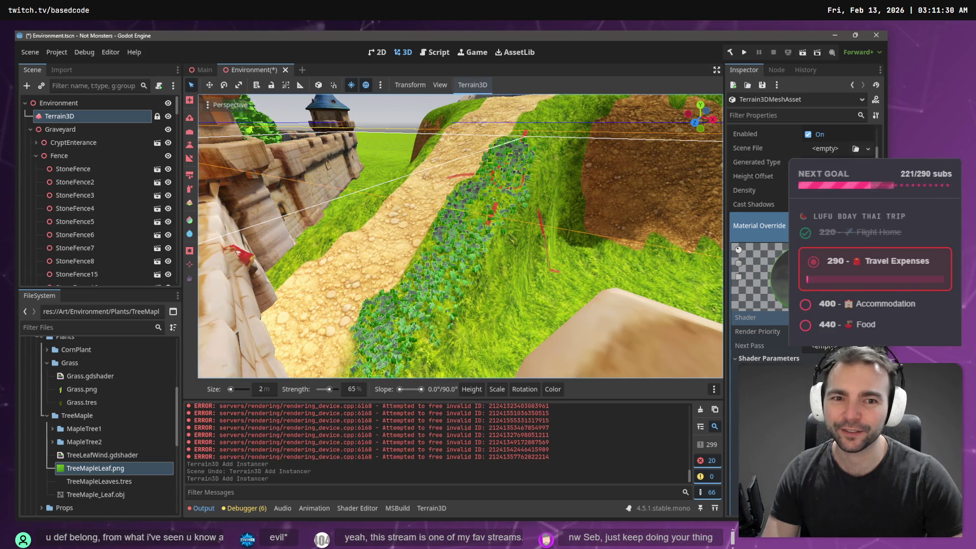
pyautogui.rightClick(494, 163)
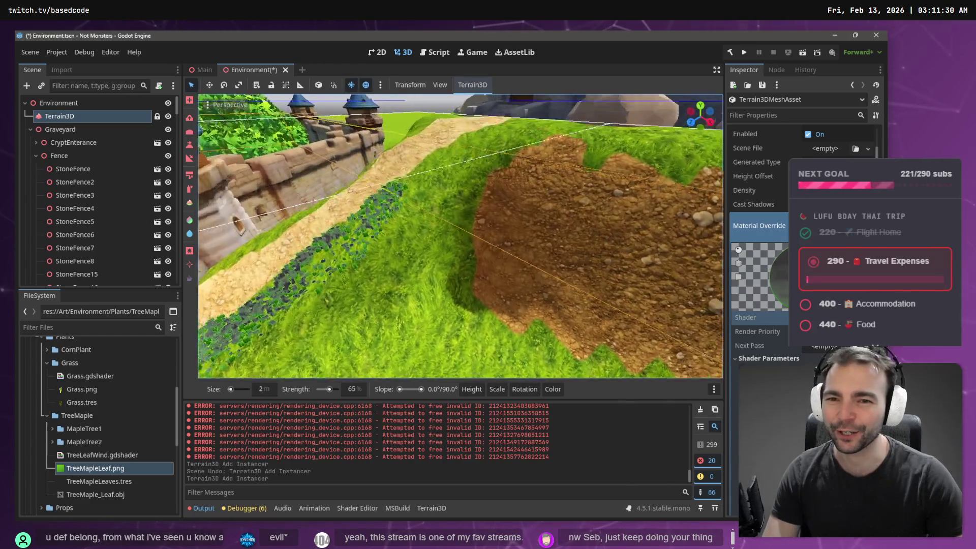
pyautogui.rightClick(420, 240)
pyautogui.moveTo(420, 240); pyautogui.dragTo(489, 147)
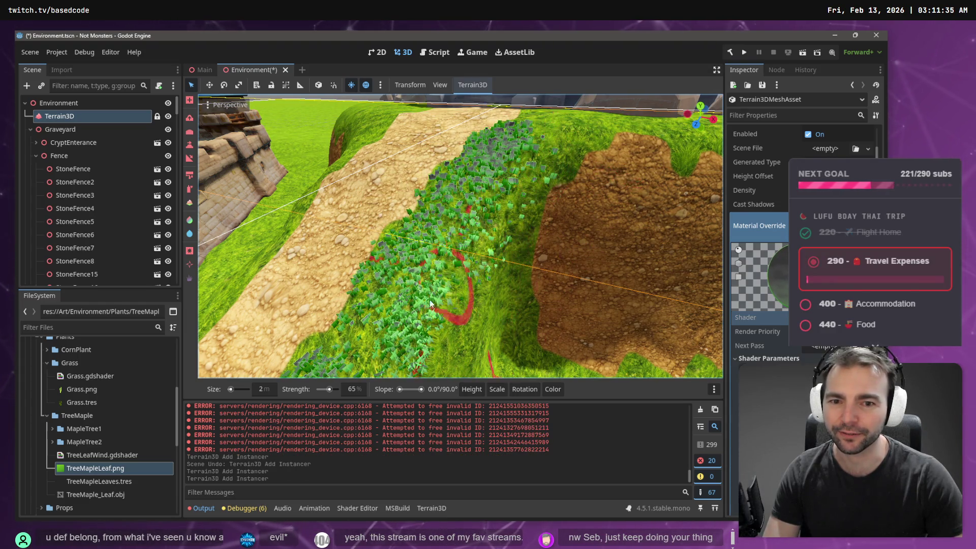
pyautogui.rightClick(451, 224)
pyautogui.scroll(3, 435, 294)
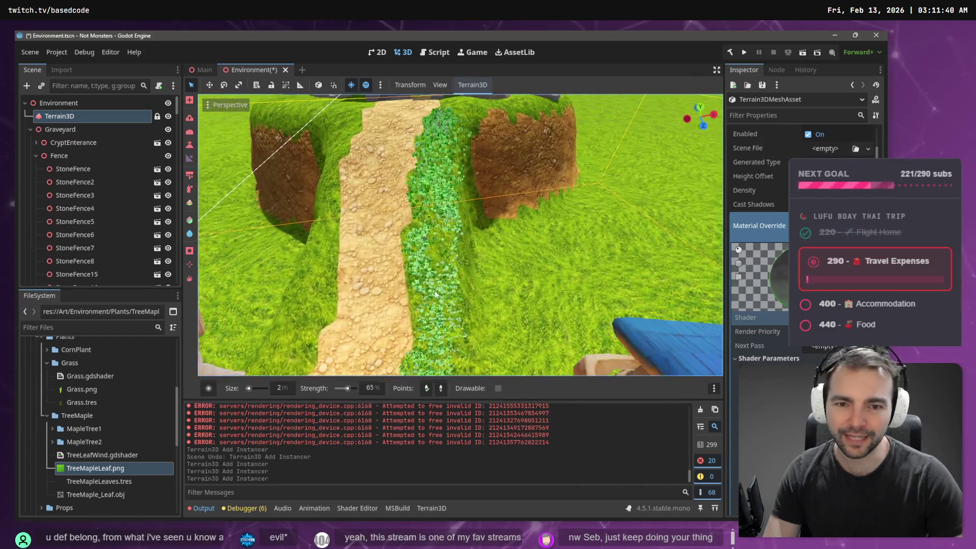
# Undo the stray sculpt, reselect Terrain3D's instancer, and paint leafy plants along the path's left side.
pyautogui.click(428, 254)
pyautogui.hotkey('ctrl', 'z')
pyautogui.click(208, 388)
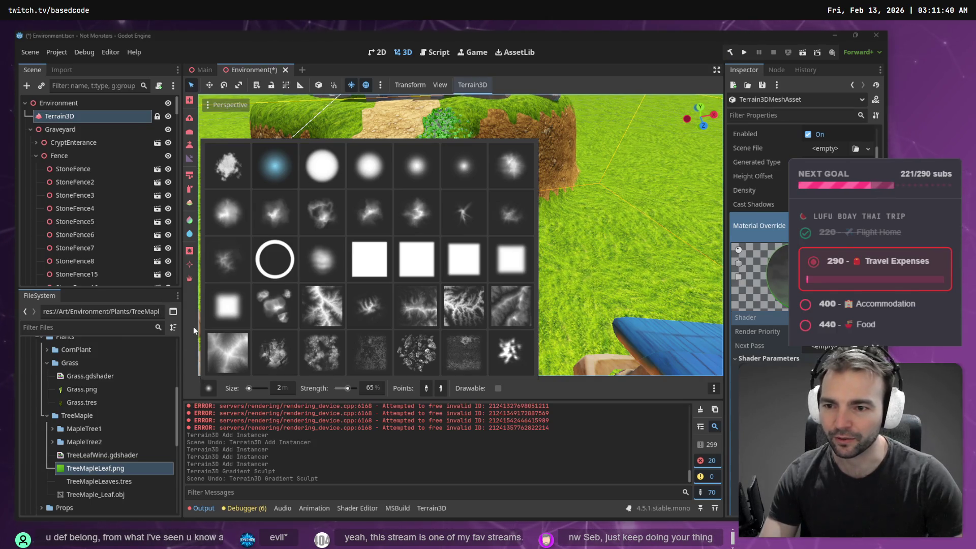
pyautogui.click(188, 336)
pyautogui.click(66, 104)
pyautogui.click(63, 116)
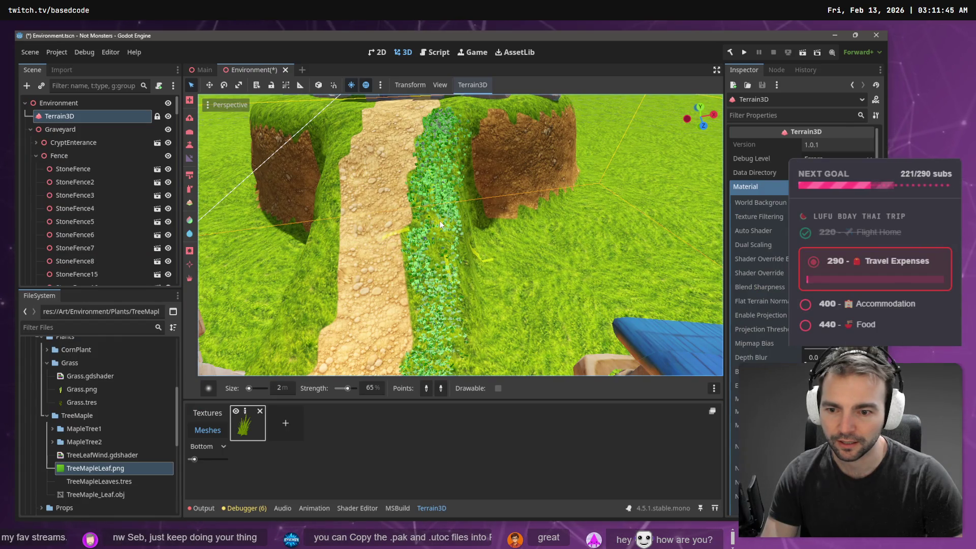
pyautogui.press('i')
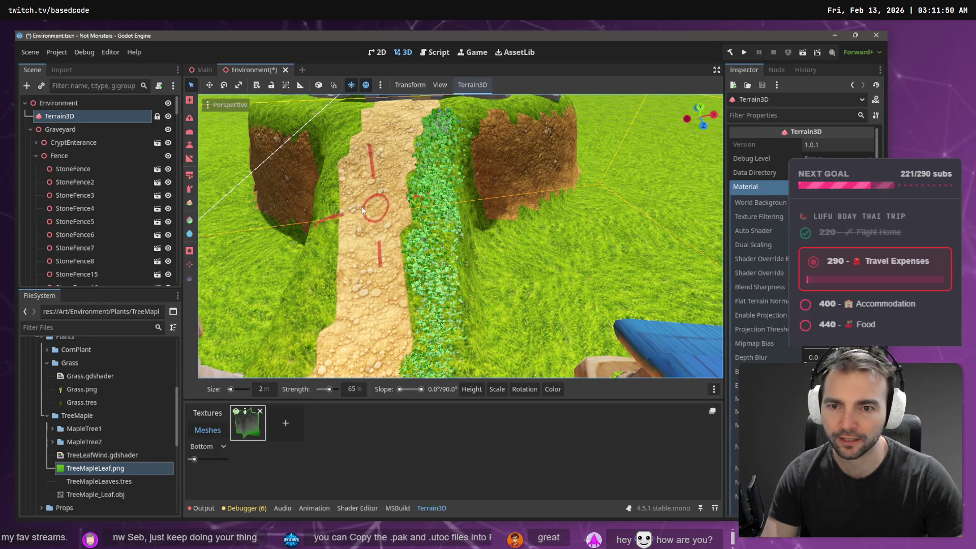
pyautogui.moveTo(317, 297)
pyautogui.mouseDown()
pyautogui.moveTo(270, 366)
pyautogui.moveTo(323, 264)
pyautogui.moveTo(318, 321)
pyautogui.moveTo(305, 260)
pyautogui.moveTo(327, 190)
pyautogui.mouseUp()
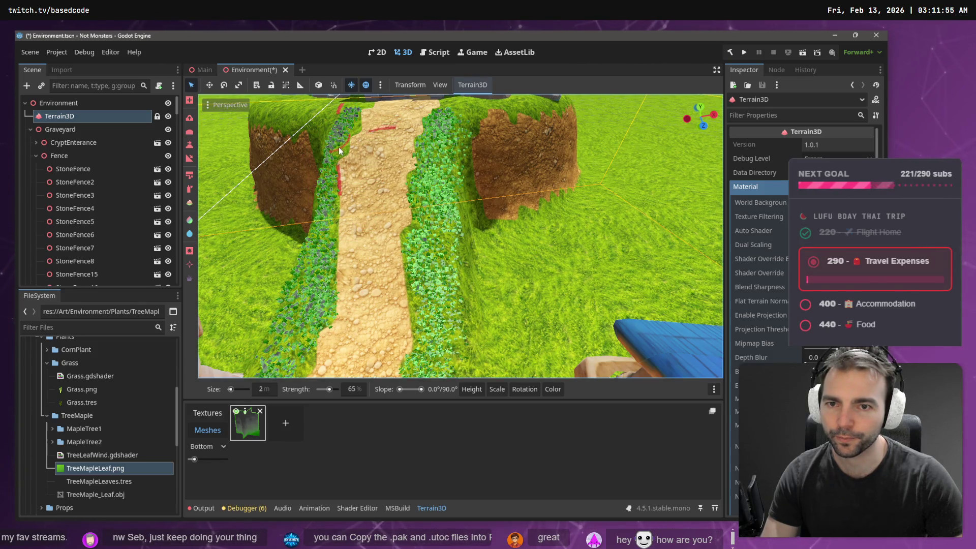
# Fly the camera back to frame the graveyard fence and maple tree, then paint grass from the fence base toward the tree.
pyautogui.scroll(-10, 362, 145)
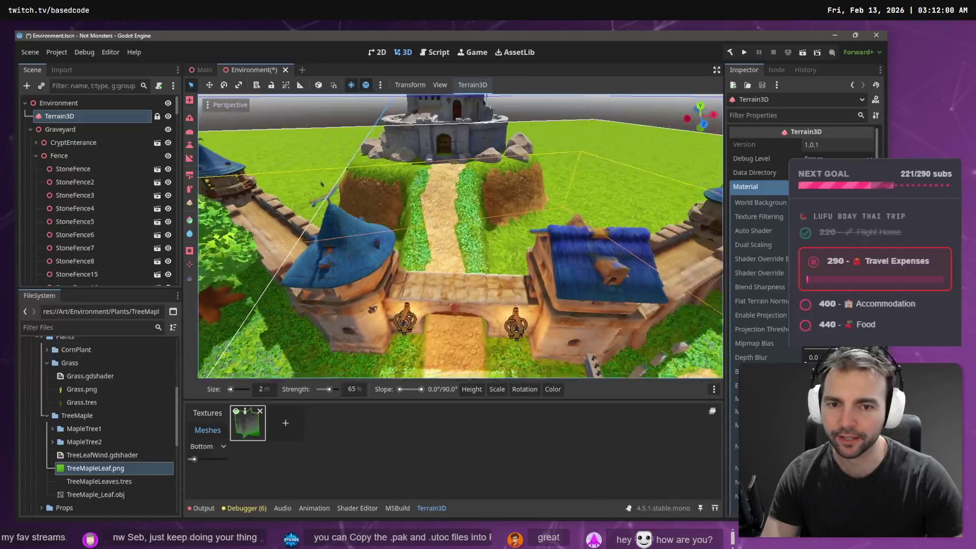
pyautogui.scroll(10, 460, 236)
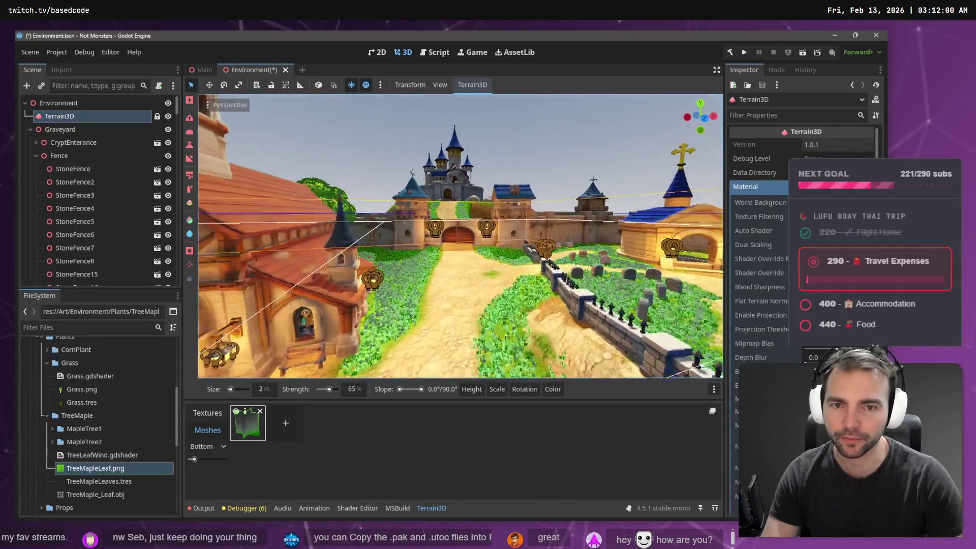
pyautogui.press('w')
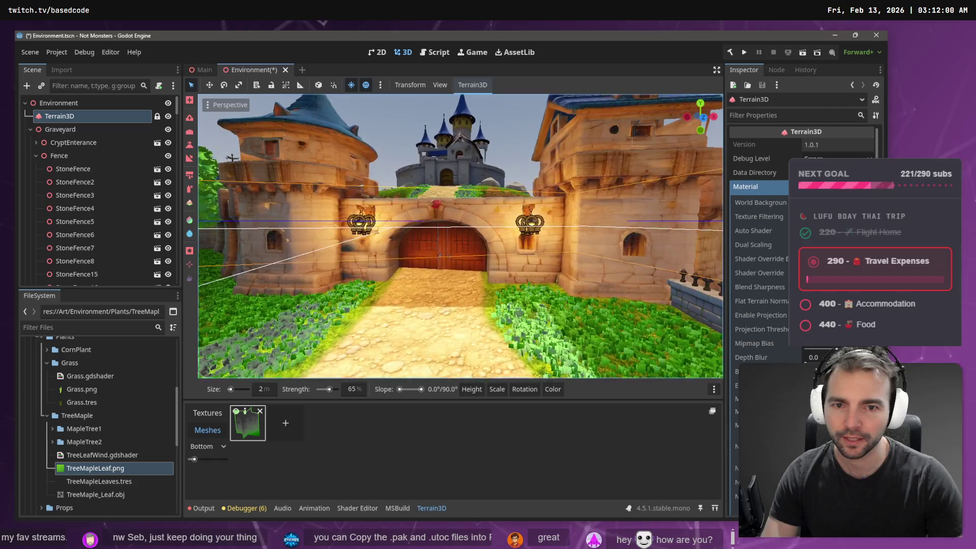
pyautogui.press('w')
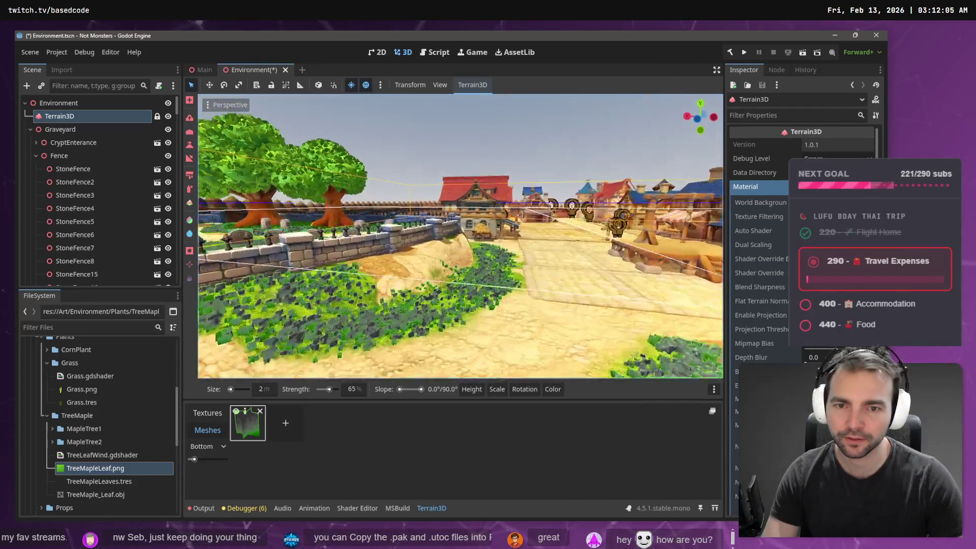
pyautogui.press('w')
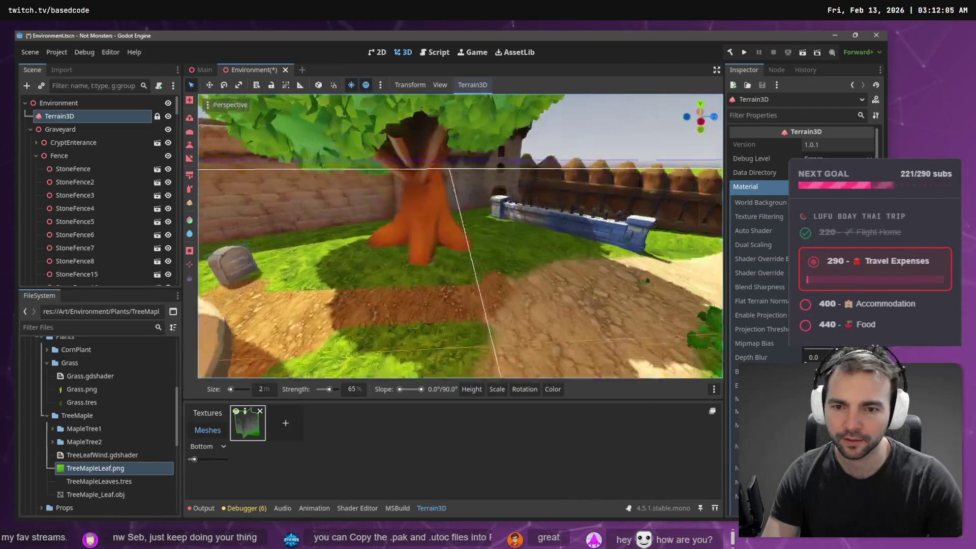
pyautogui.press('s')
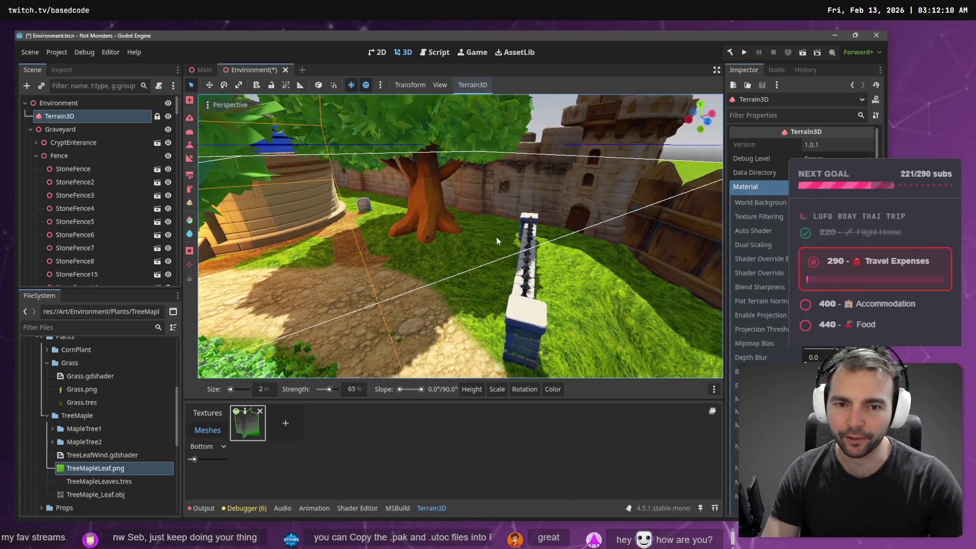
pyautogui.moveTo(492, 322)
pyautogui.mouseDown()
pyautogui.moveTo(476, 297)
pyautogui.moveTo(386, 252)
pyautogui.moveTo(371, 219)
pyautogui.moveTo(381, 237)
pyautogui.moveTo(442, 267)
pyautogui.mouseUp()
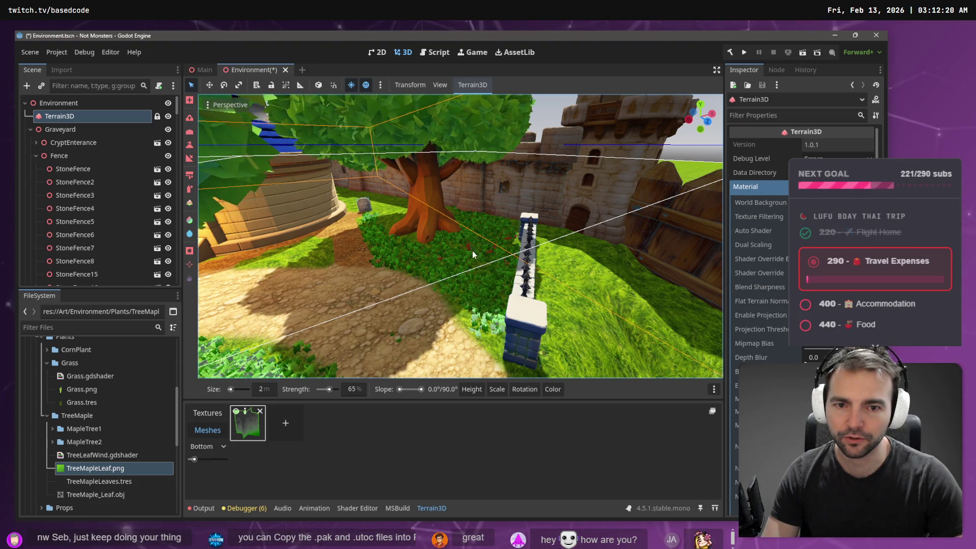
# Turn the view toward the round stone tower beside the new grass patch.
pyautogui.rightClick(493, 231)
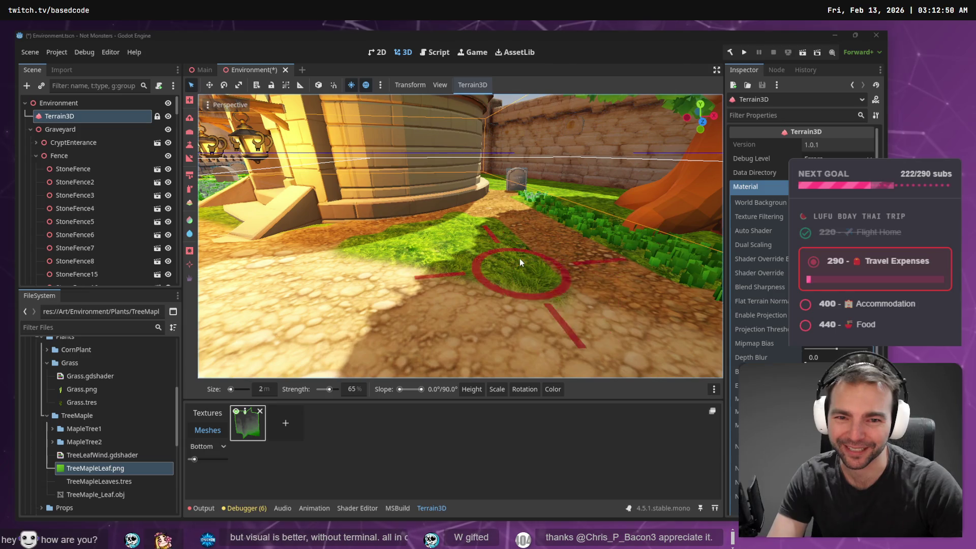
# Paint grass across the path and along the grassy wall corner by the tower.
pyautogui.click(526, 274)
pyautogui.moveTo(525, 273)
pyautogui.mouseDown()
pyautogui.moveTo(361, 238)
pyautogui.moveTo(355, 227)
pyautogui.moveTo(390, 260)
pyautogui.moveTo(380, 246)
pyautogui.moveTo(507, 268)
pyautogui.moveTo(486, 224)
pyautogui.mouseUp()
pyautogui.press('w')
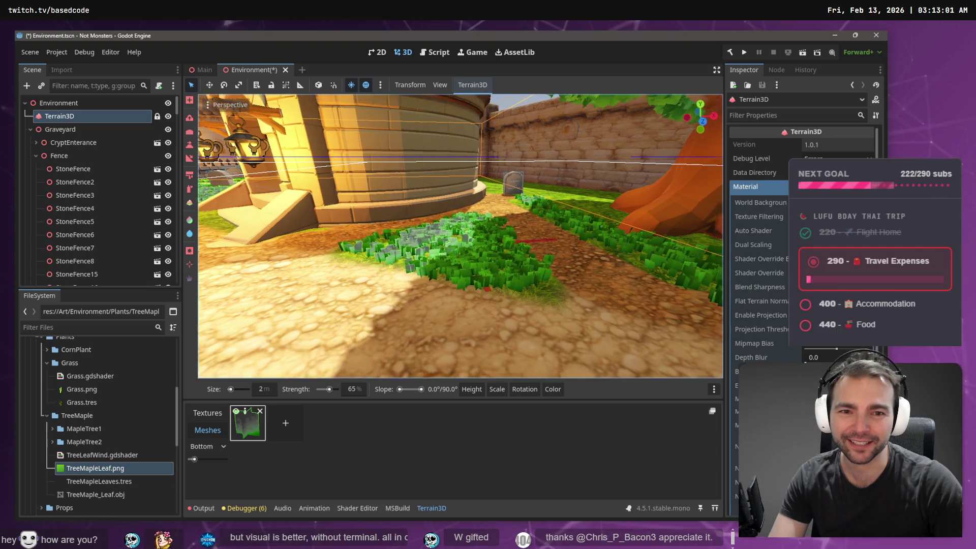
pyautogui.press('w')
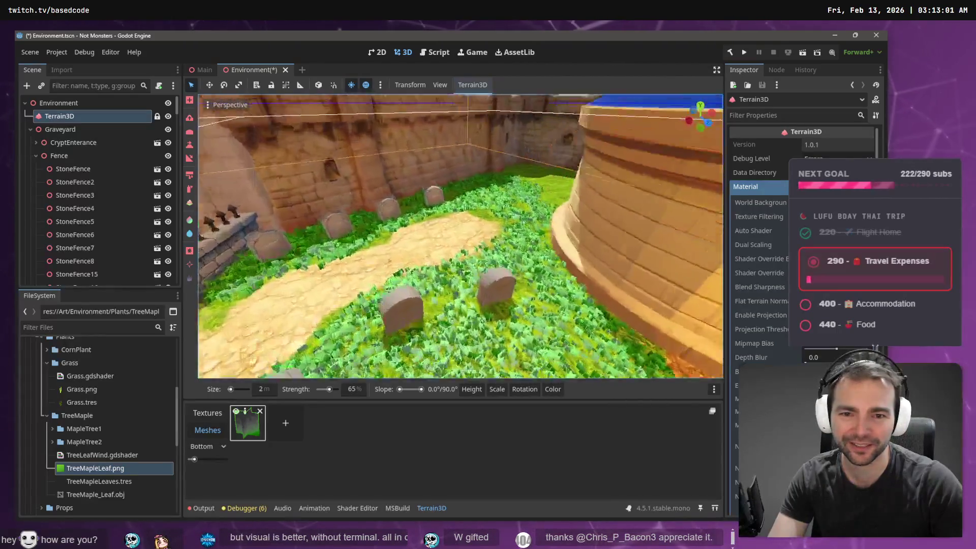
pyautogui.press('w')
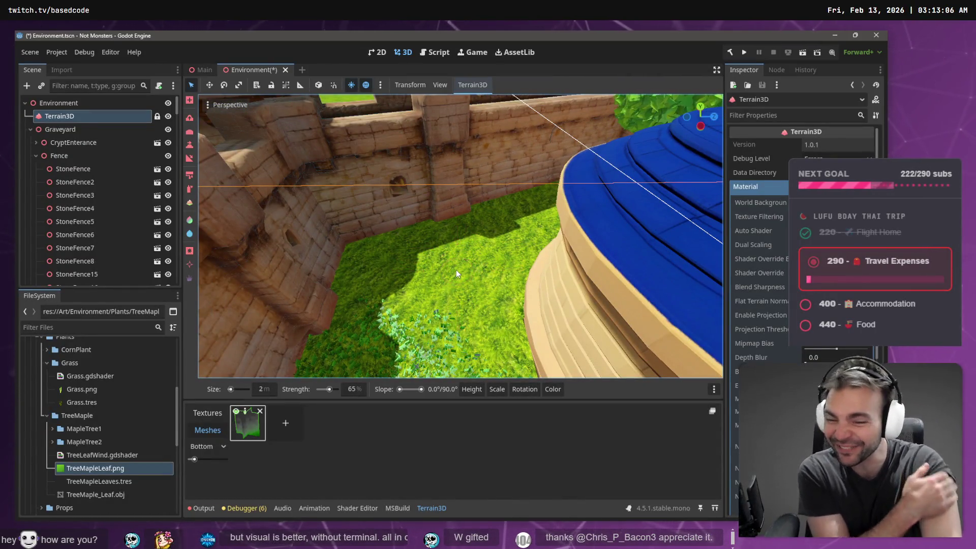
pyautogui.moveTo(474, 326)
pyautogui.mouseDown()
pyautogui.moveTo(406, 330)
pyautogui.moveTo(364, 350)
pyautogui.mouseUp()
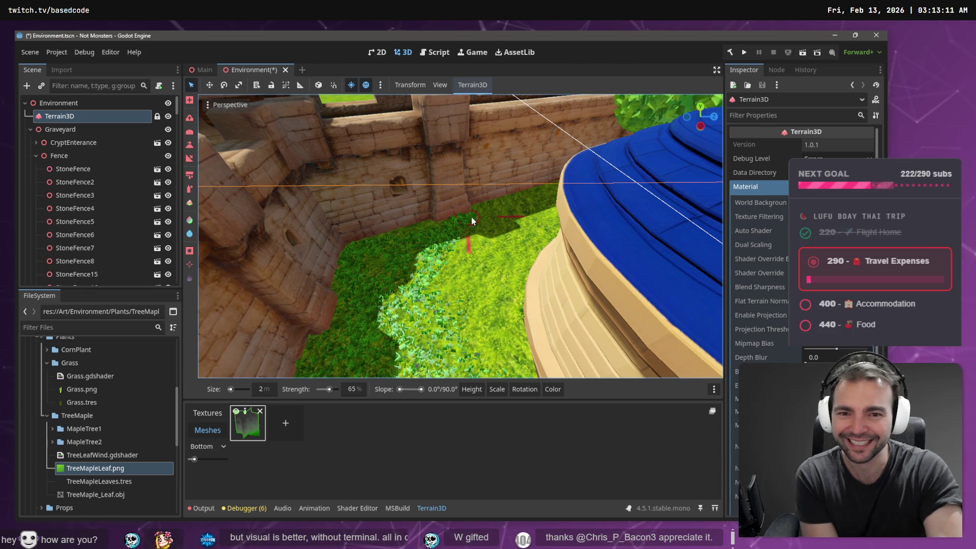
pyautogui.moveTo(435, 311)
pyautogui.mouseDown()
pyautogui.moveTo(475, 267)
pyautogui.moveTo(488, 285)
pyautogui.moveTo(497, 264)
pyautogui.mouseUp()
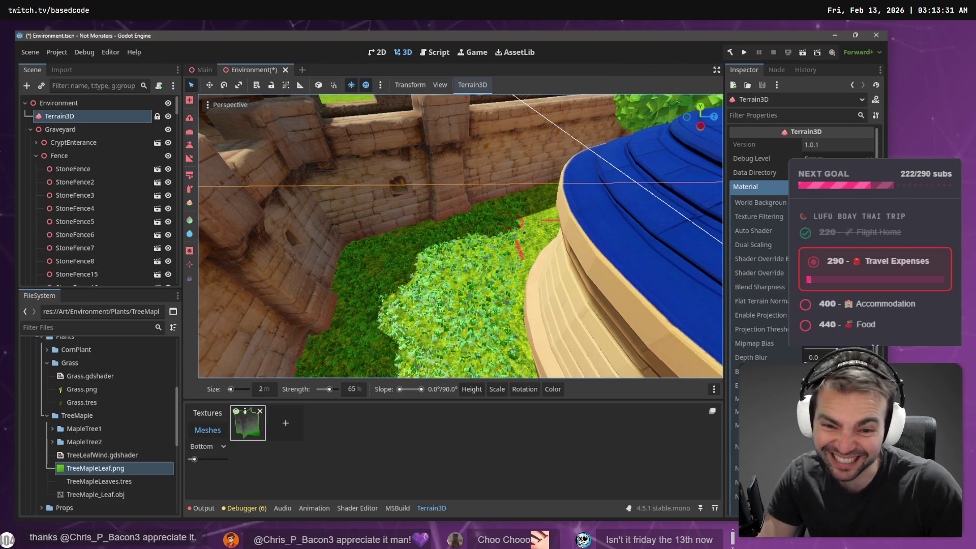
# Paint leaf instances along the grass strip in the graveyard near the tree.
pyautogui.press('w')
pyautogui.press('w')
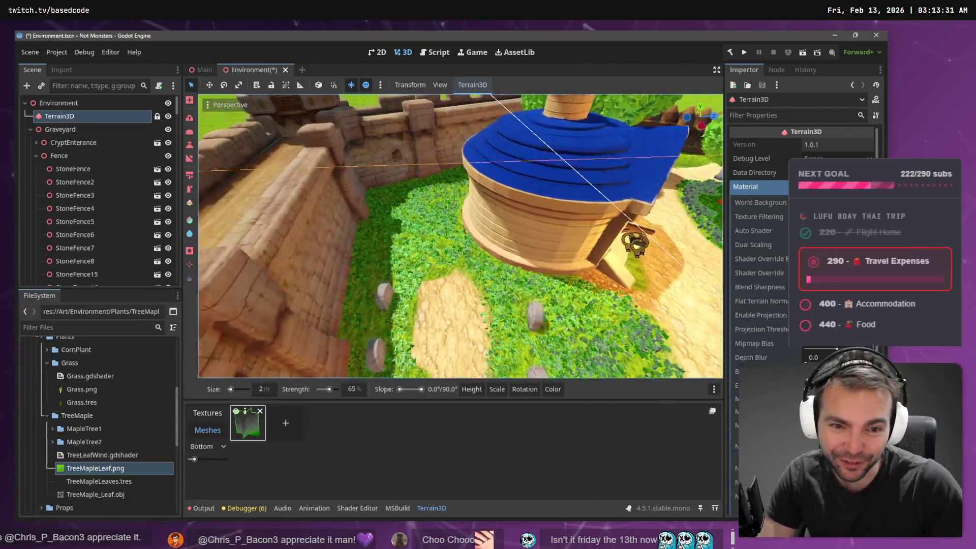
pyautogui.press('w')
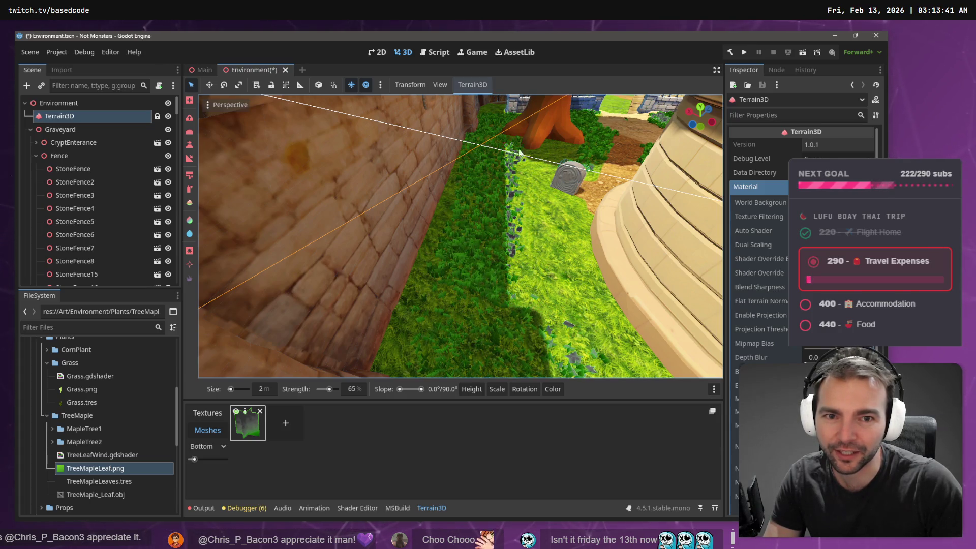
pyautogui.moveTo(518, 278)
pyautogui.mouseDown()
pyautogui.moveTo(553, 341)
pyautogui.moveTo(570, 269)
pyautogui.moveTo(549, 208)
pyautogui.mouseUp()
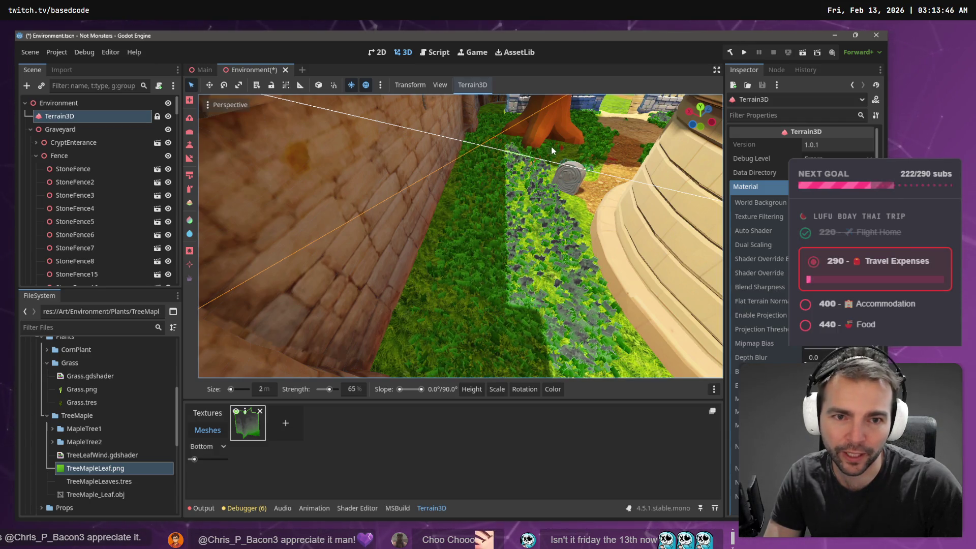
pyautogui.moveTo(553, 195)
pyautogui.mouseDown()
pyautogui.moveTo(576, 205)
pyautogui.moveTo(576, 223)
pyautogui.mouseUp()
# Paint grass along the strip beside the cobblestone path by the graveyard wall.
pyautogui.press('w')
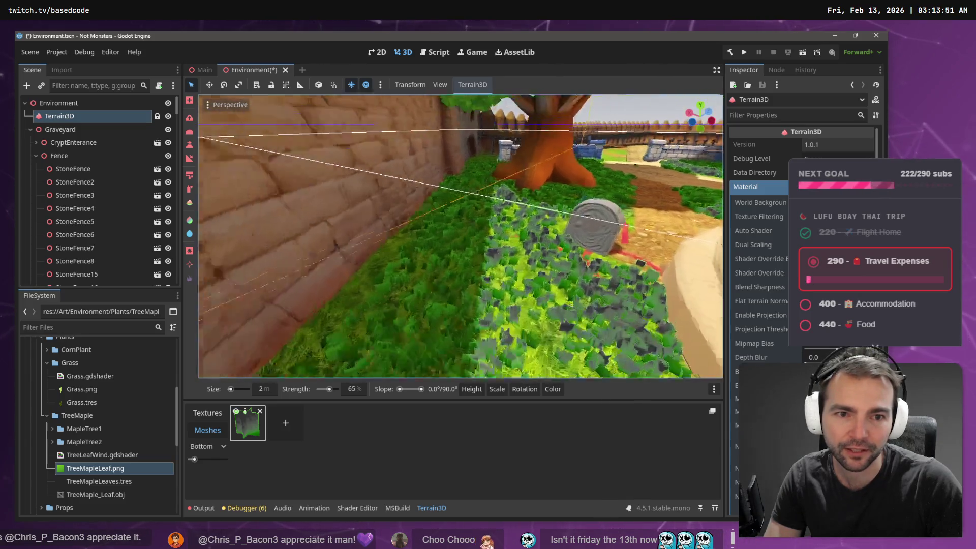
pyautogui.press('s')
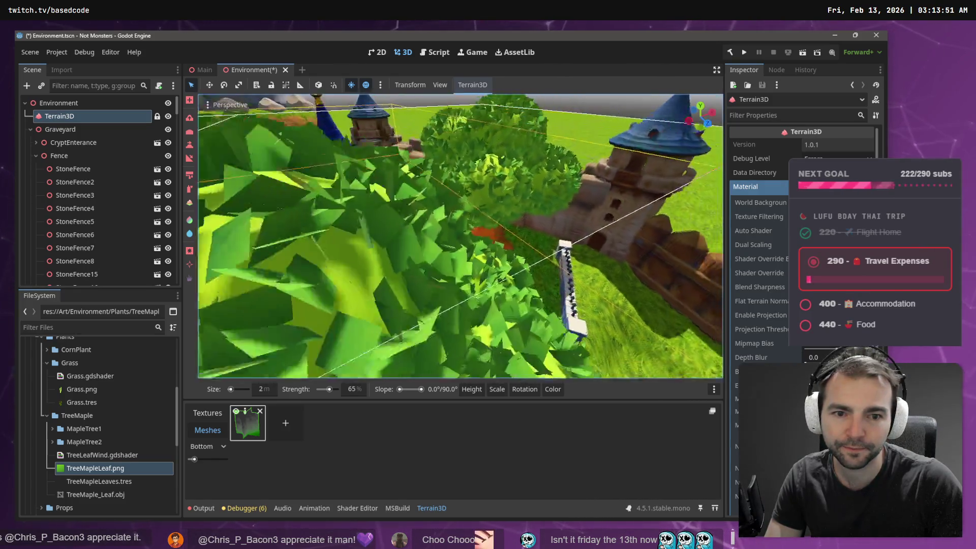
pyautogui.press('w')
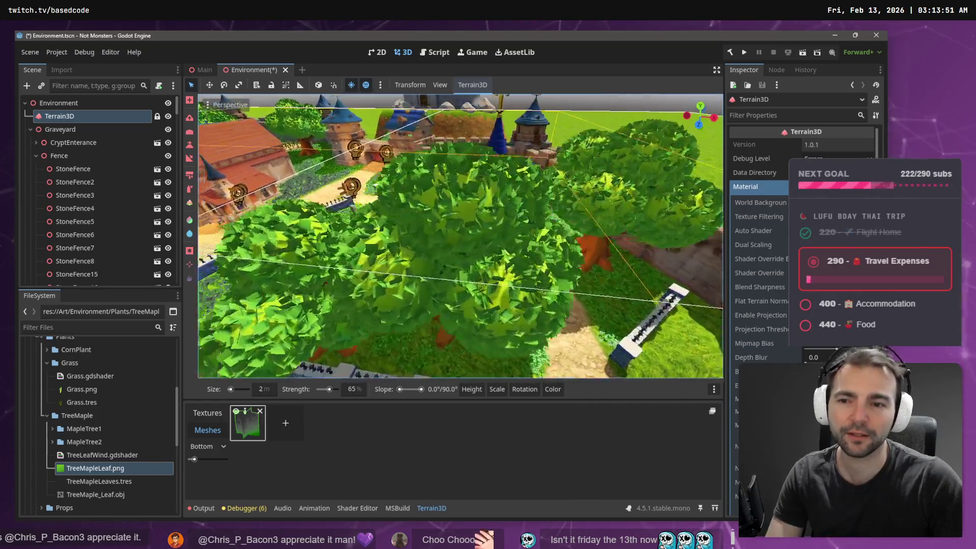
pyautogui.press('w')
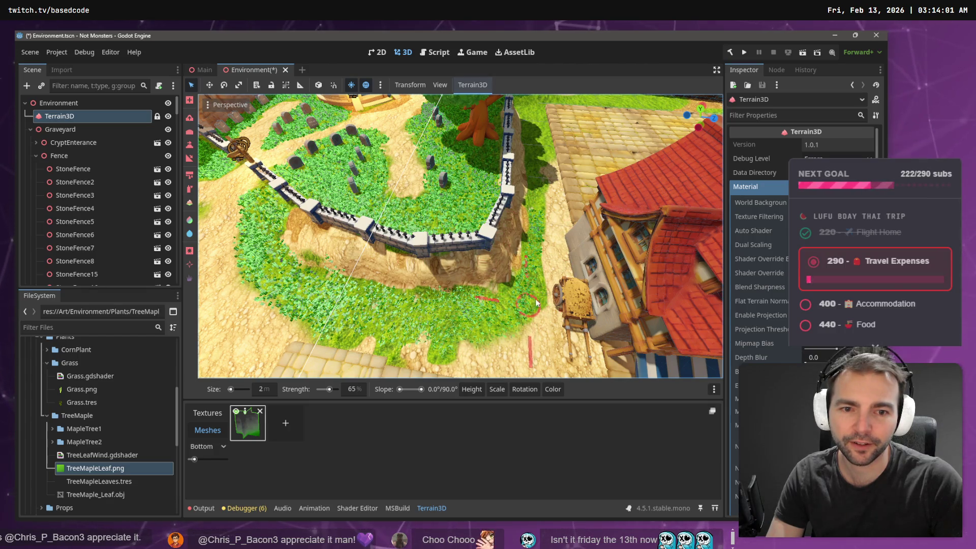
pyautogui.scroll(10, 542, 234)
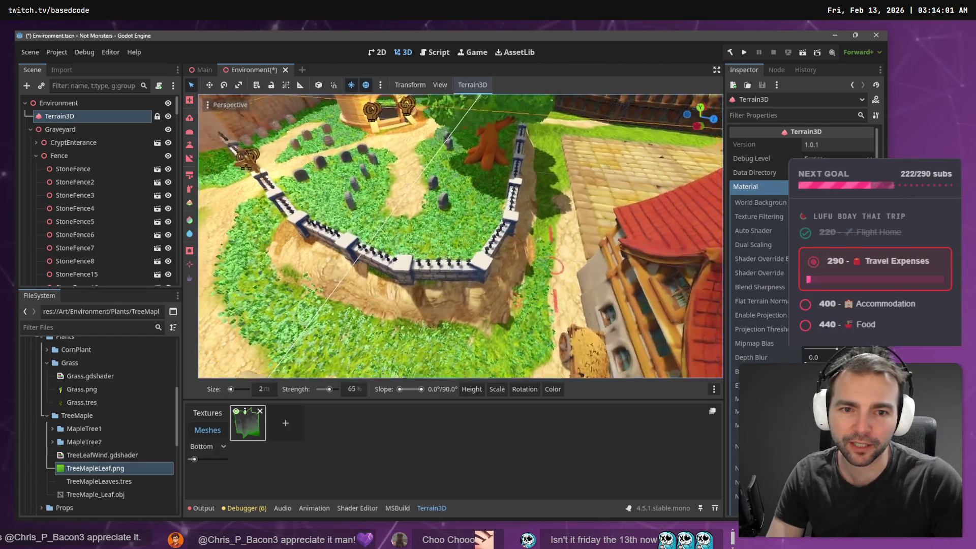
pyautogui.moveTo(497, 250); pyautogui.dragTo(486, 216)
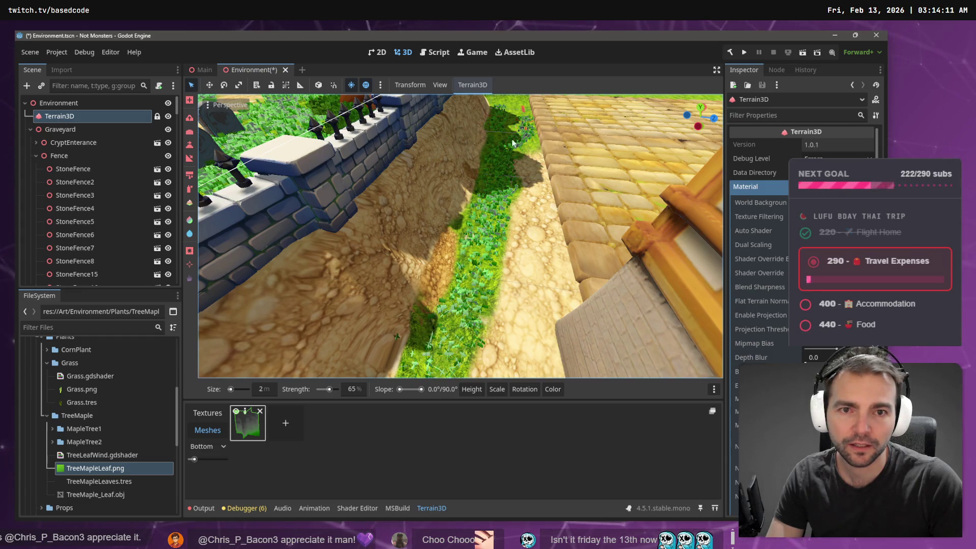
# Return to mesh instance painting and paint grass along the wooden fence base.
pyautogui.scroll(-10, 506, 106)
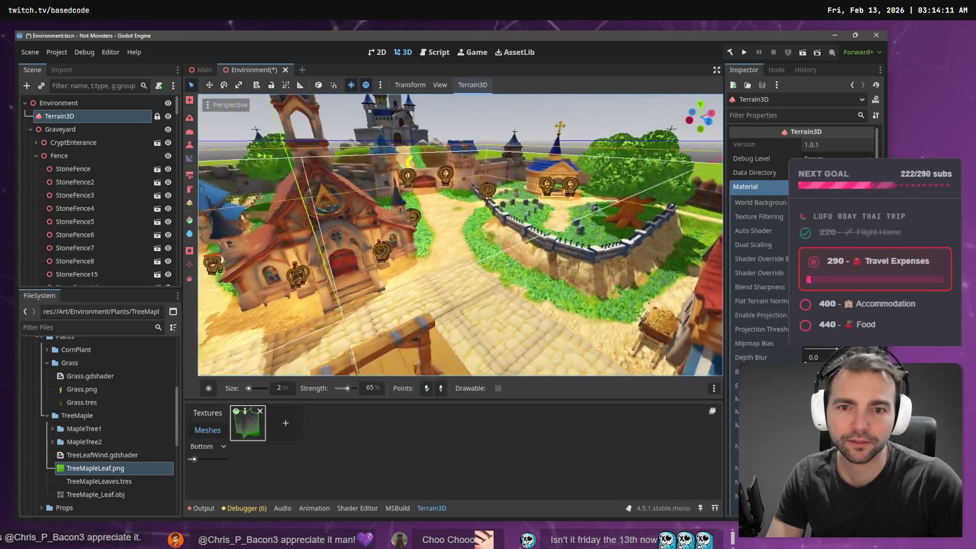
pyautogui.scroll(-5, 460, 235)
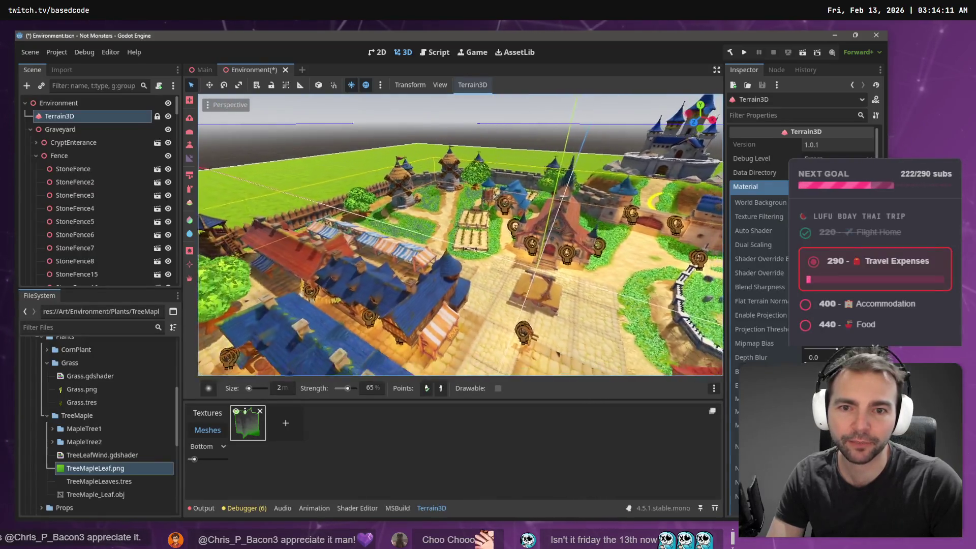
pyautogui.scroll(10, 508, 304)
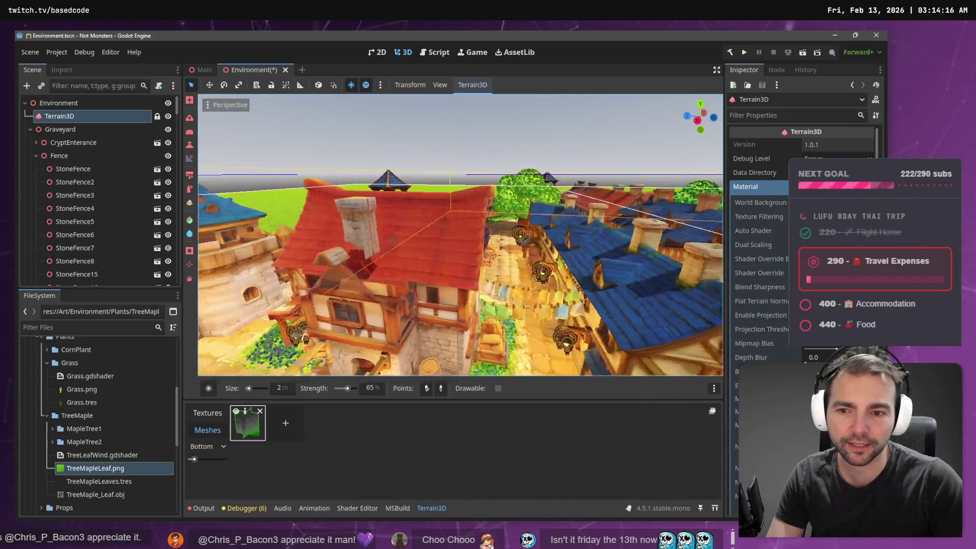
pyautogui.scroll(5, 449, 206)
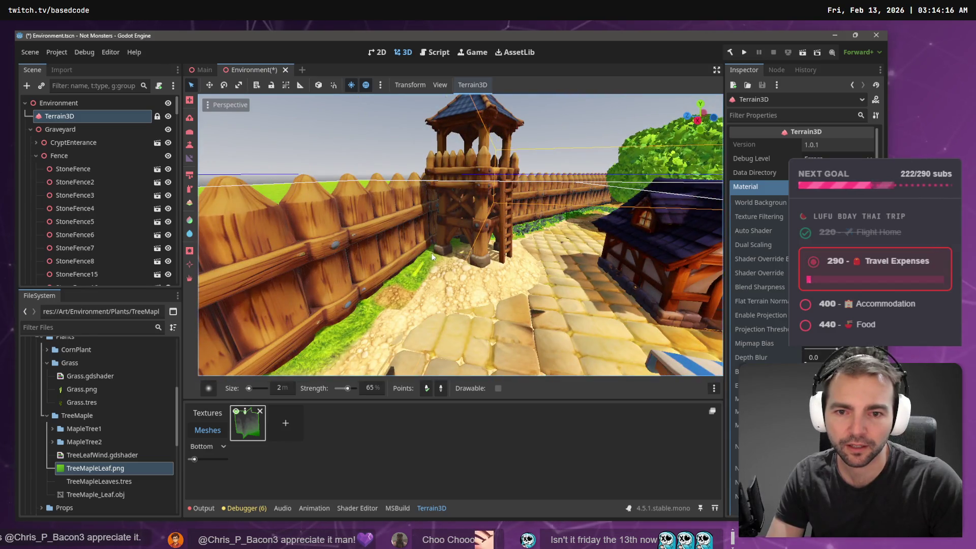
pyautogui.click(245, 433)
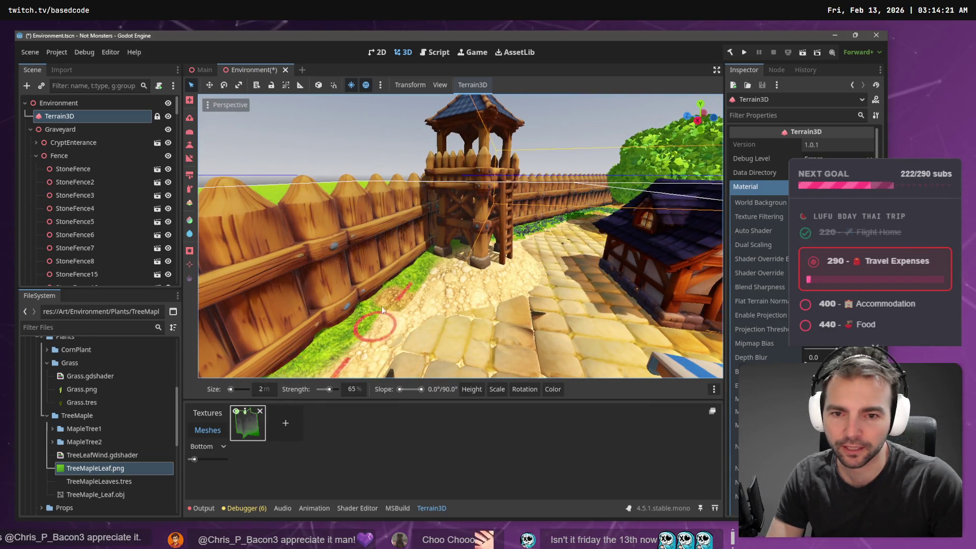
pyautogui.moveTo(347, 337)
pyautogui.mouseDown()
pyautogui.moveTo(379, 318)
pyautogui.moveTo(422, 315)
pyautogui.mouseUp()
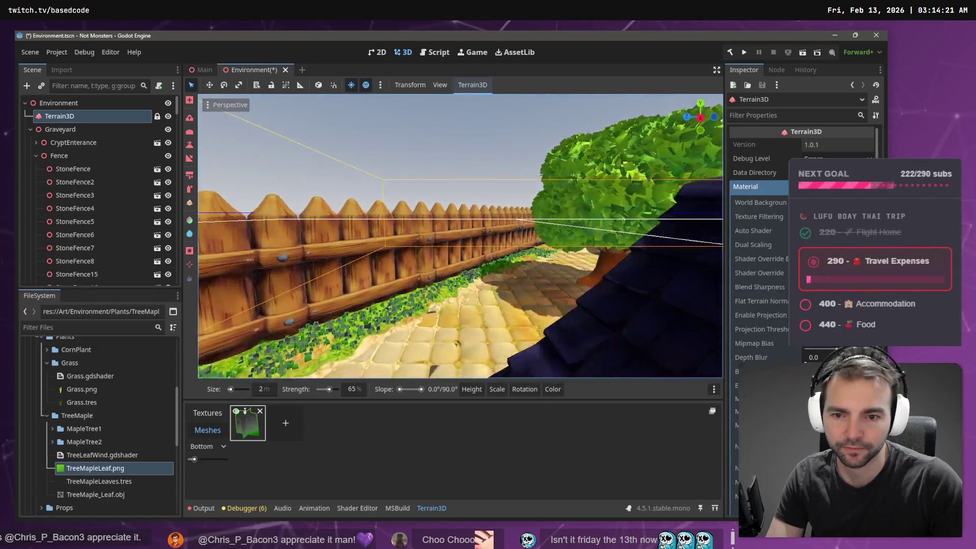
# Save the scene and run the game with F5 to playtest the grass.
pyautogui.press('w')
pyautogui.press('s')
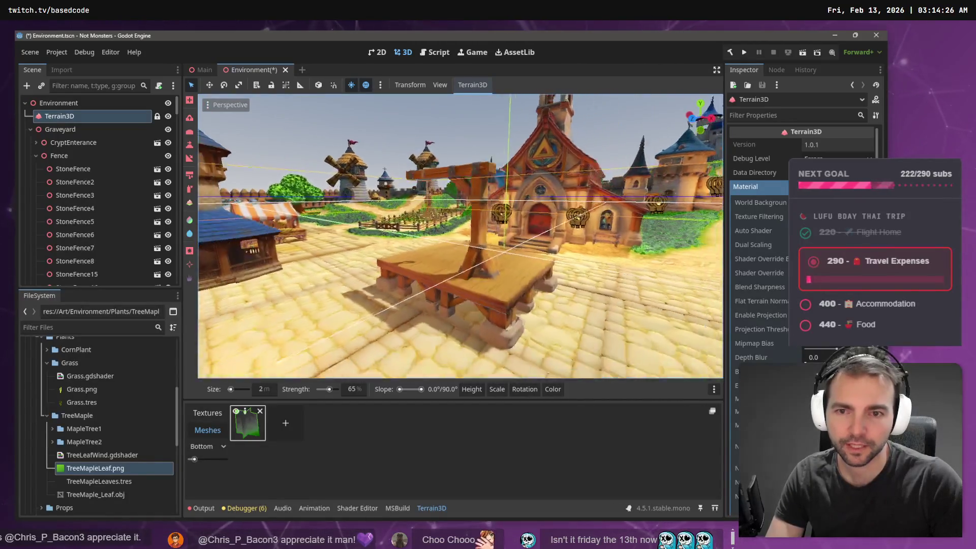
pyautogui.press('s')
pyautogui.press('F5')
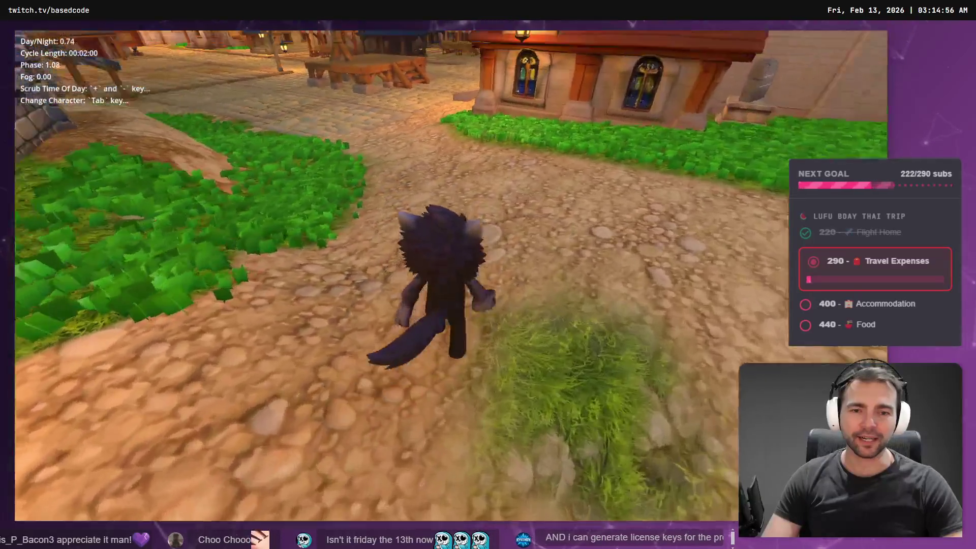
# Stop the running village game with F8 to return to the editor.
pyautogui.press('F8')
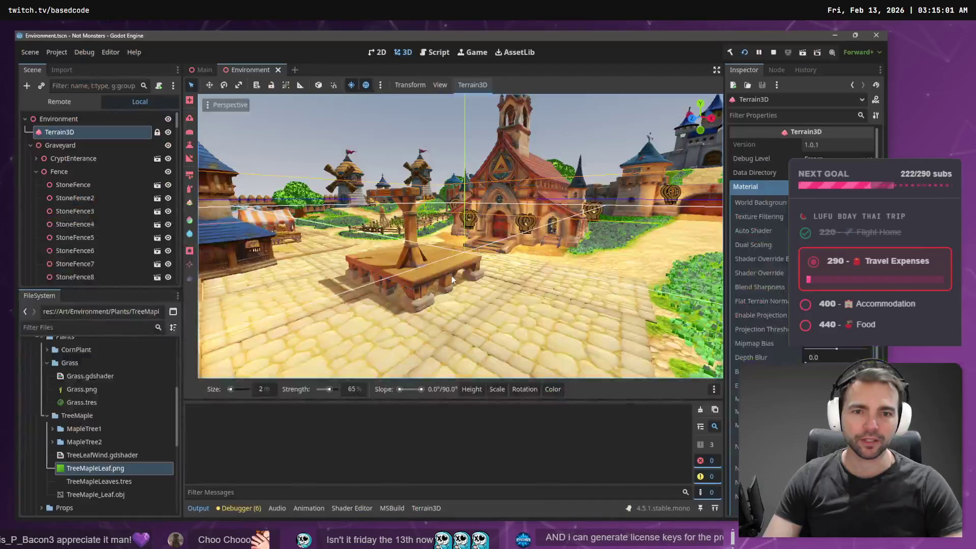
# Switch to mesh painting and paint grass across the path near the castle gate.
pyautogui.press('w')
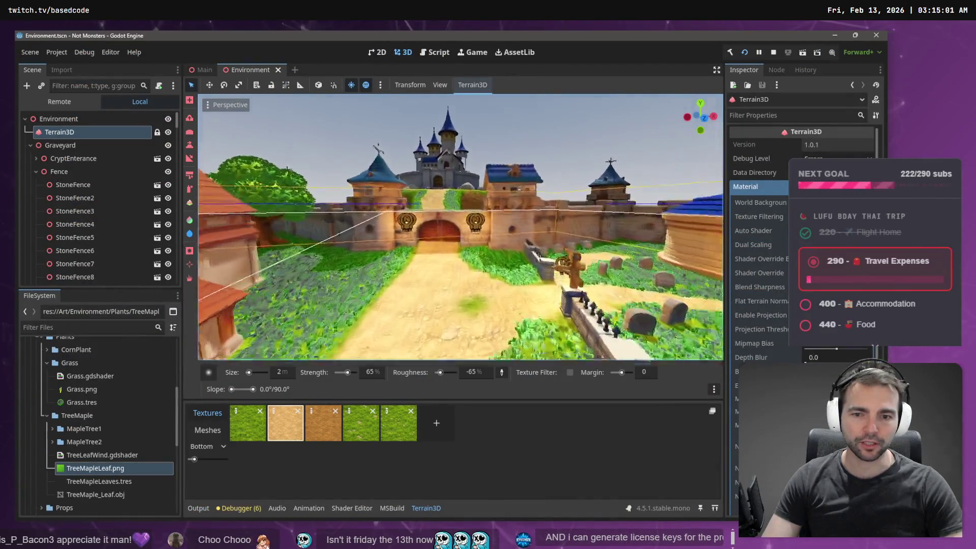
pyautogui.click(212, 435)
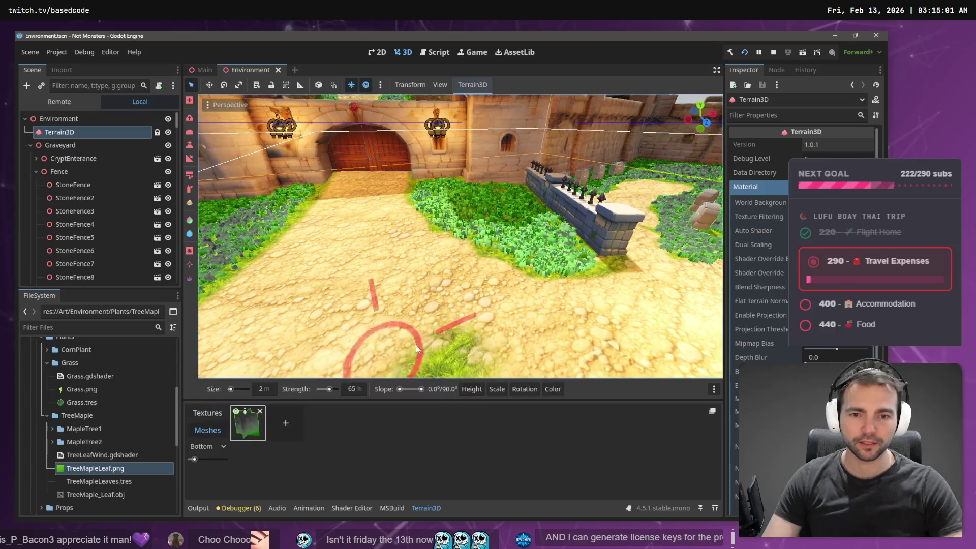
pyautogui.press('w')
pyautogui.click(454, 264)
pyautogui.moveTo(456, 266)
pyautogui.mouseDown()
pyautogui.moveTo(451, 273)
pyautogui.moveTo(469, 277)
pyautogui.mouseUp()
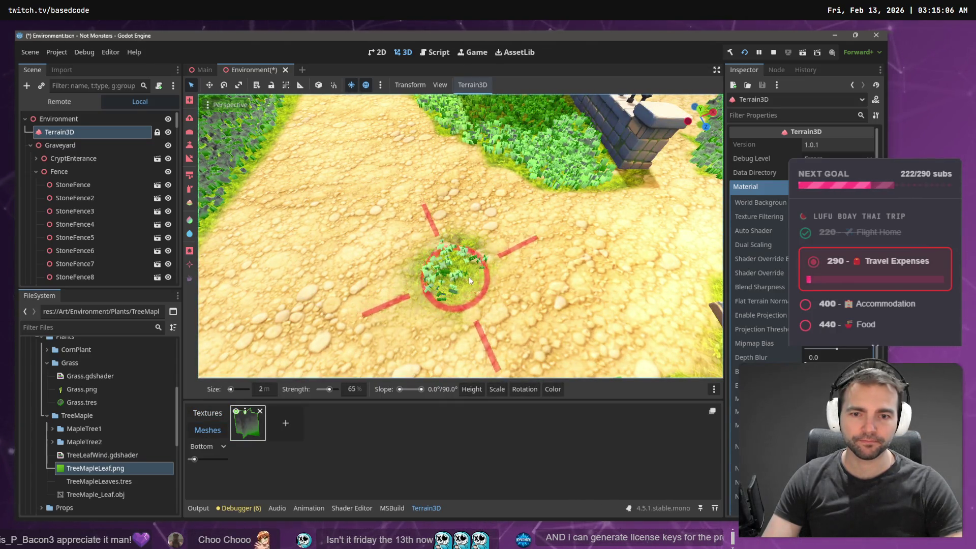
# Paint grass around the graveyard signpost and tombstone.
pyautogui.press('w')
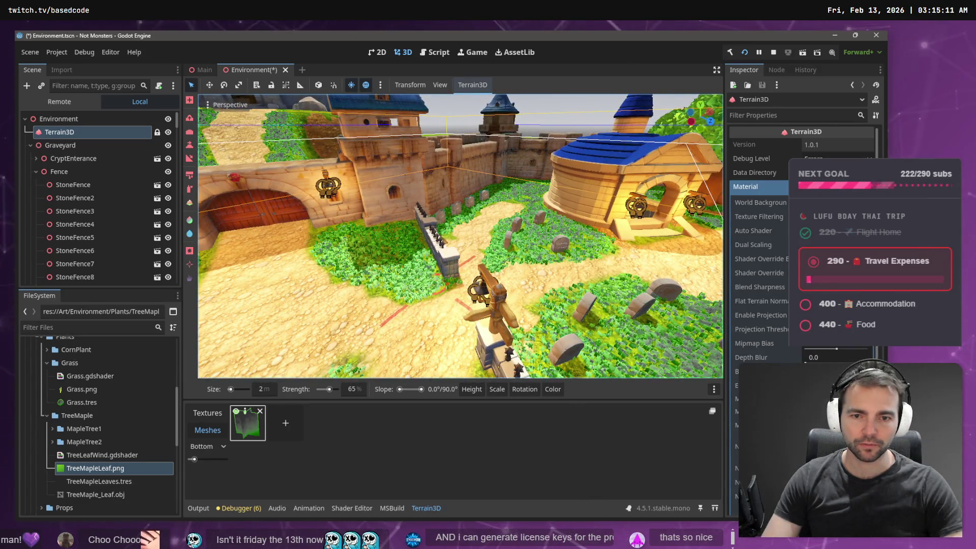
pyautogui.press('d')
pyautogui.press('w')
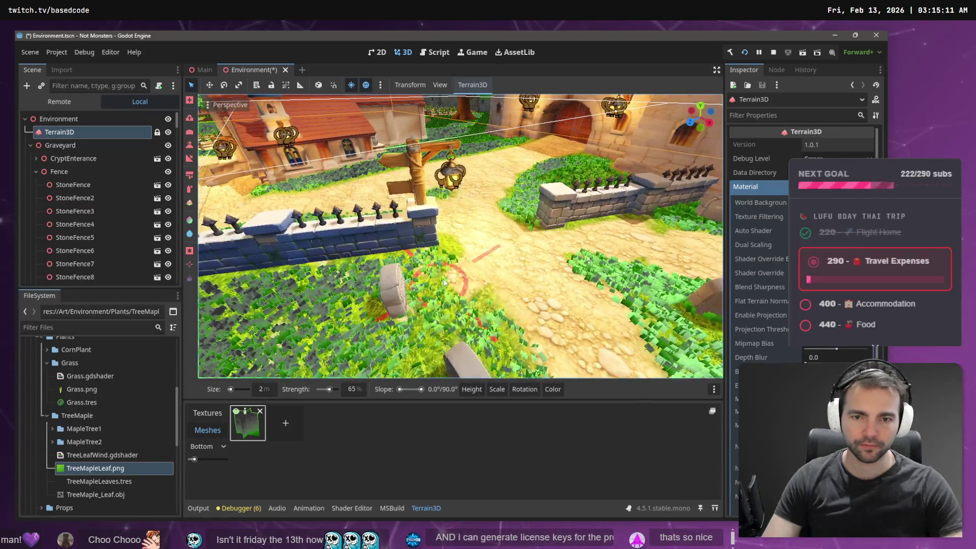
pyautogui.moveTo(445, 249); pyautogui.dragTo(448, 260)
# Paint a stroke of grass near the round tower.
pyautogui.press('w')
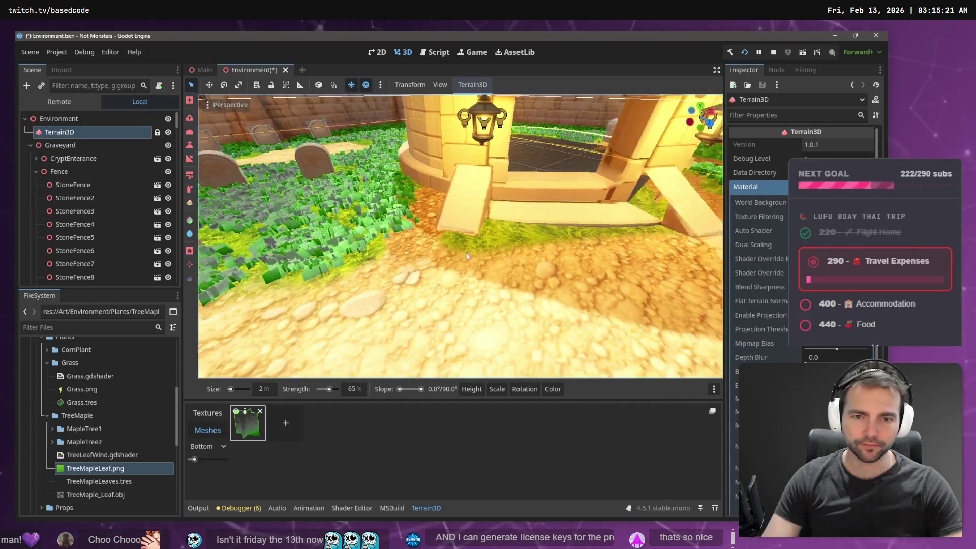
pyautogui.moveTo(475, 239); pyautogui.dragTo(581, 228)
pyautogui.press('w')
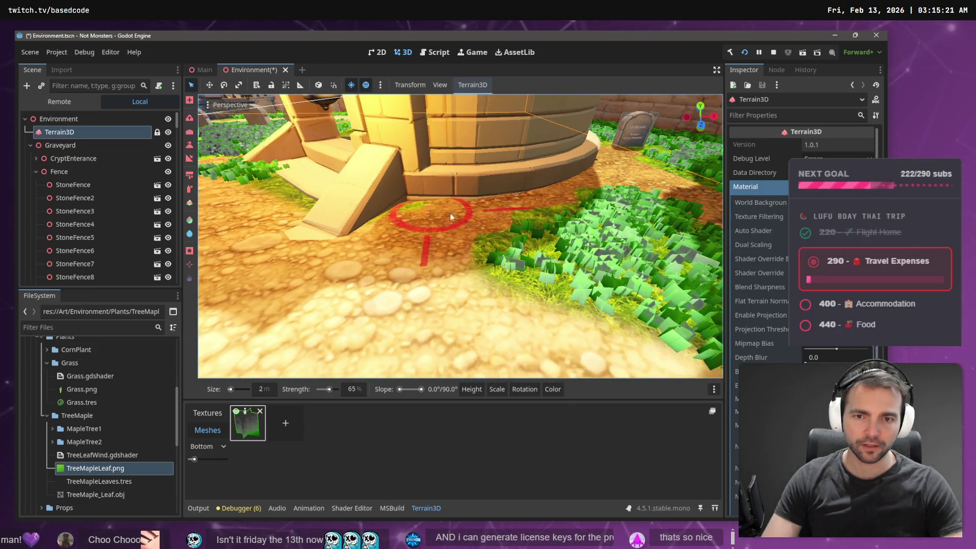
pyautogui.press('w')
pyautogui.press('s')
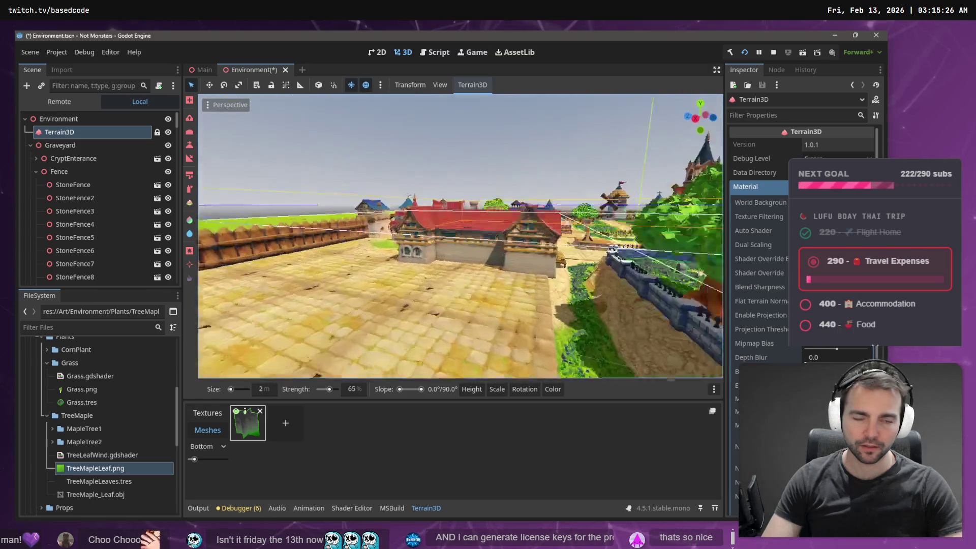
# Save the Environment scene with Ctrl+S.
pyautogui.press('w')
pyautogui.hotkey('ctrl', 's')
pyautogui.press('w')
pyautogui.press('b')
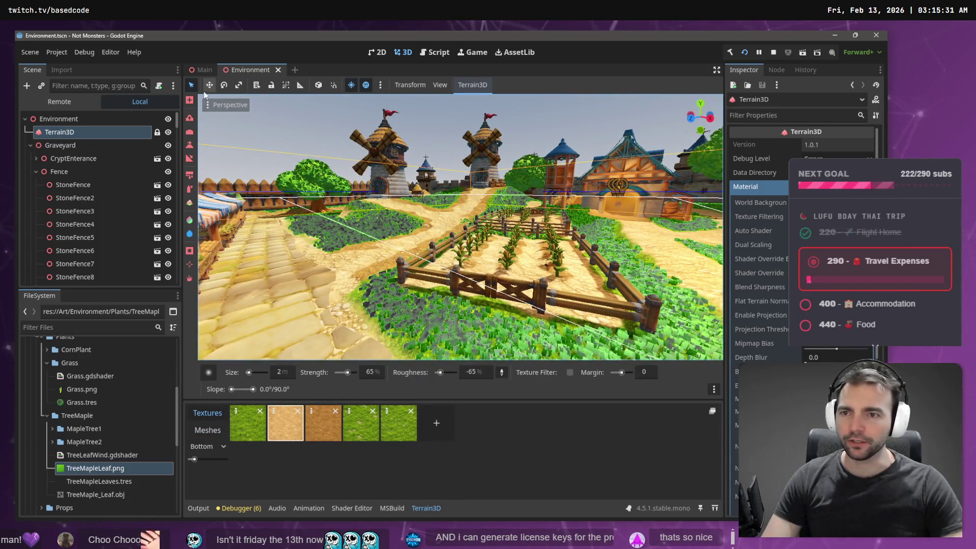
# Switch the Perspective viewport to Display Wireframe.
pyautogui.click(212, 108)
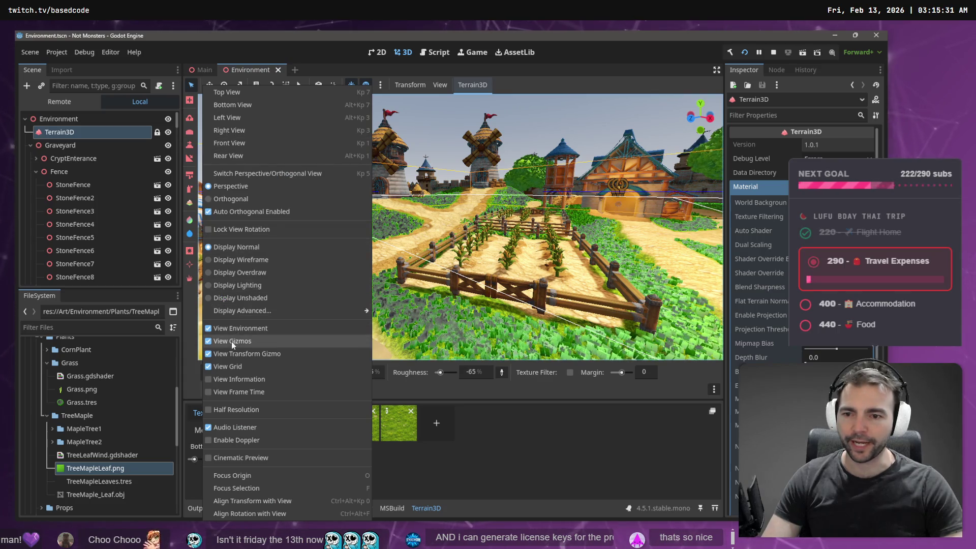
pyautogui.click(263, 260)
pyautogui.click(501, 110)
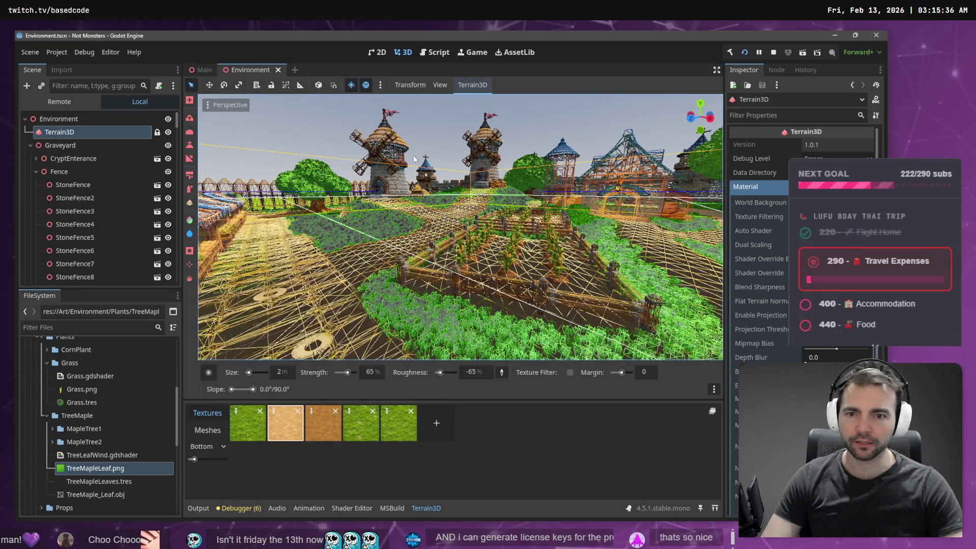
# Fly over the village, windmills, castle and church to inspect the grass wireframe.
pyautogui.press('w')
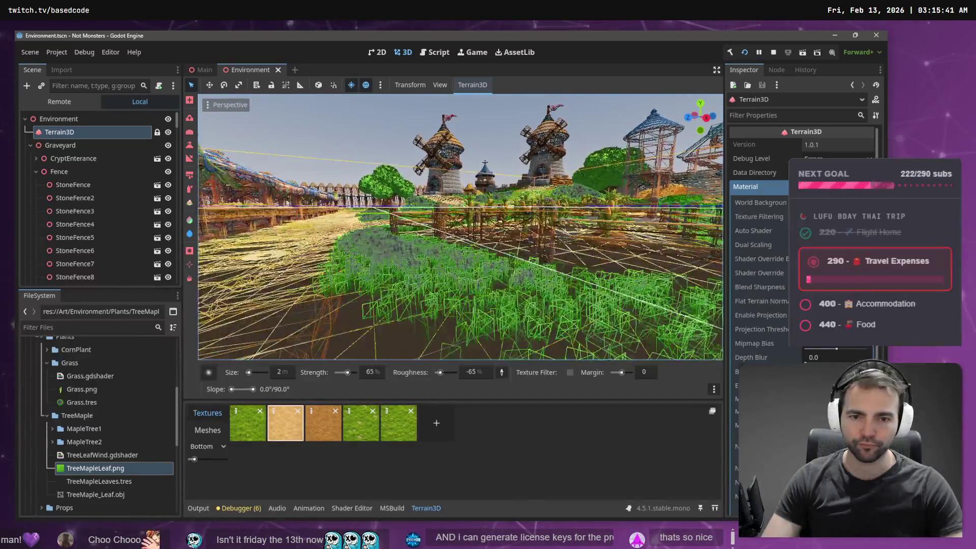
pyautogui.press('w')
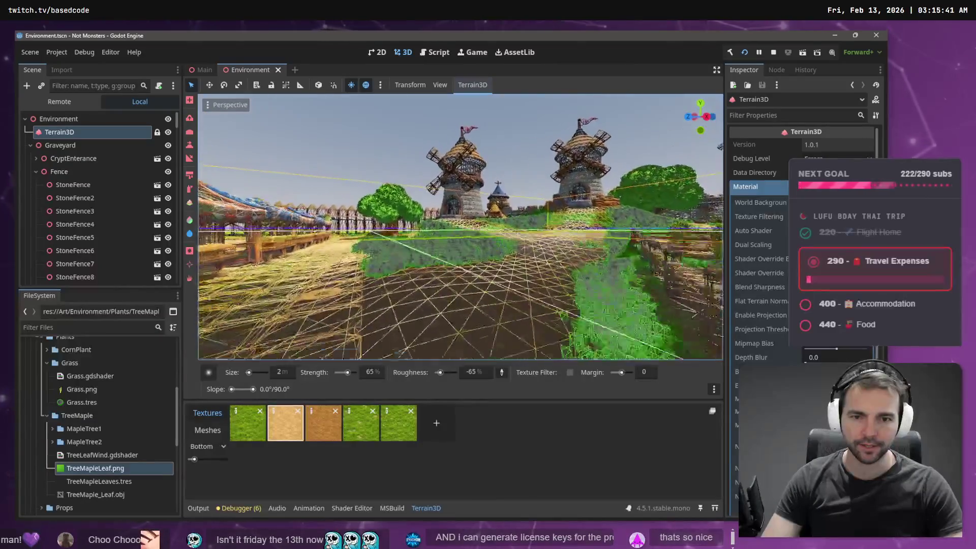
pyautogui.press('w')
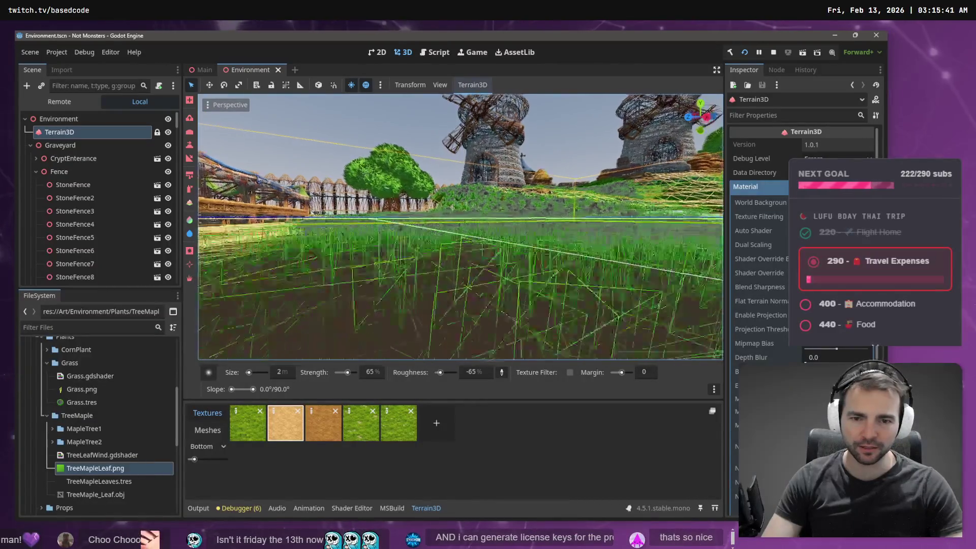
pyautogui.press('w')
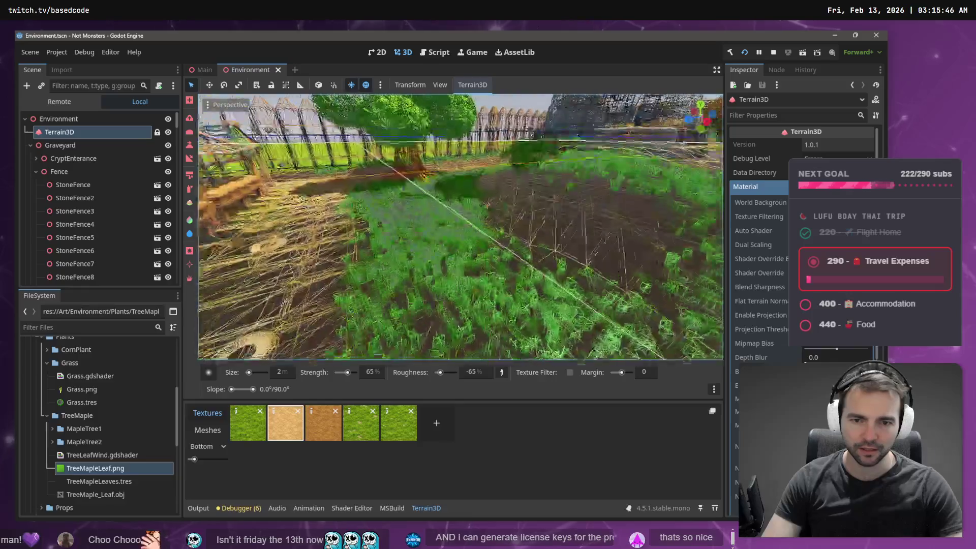
pyautogui.press('w')
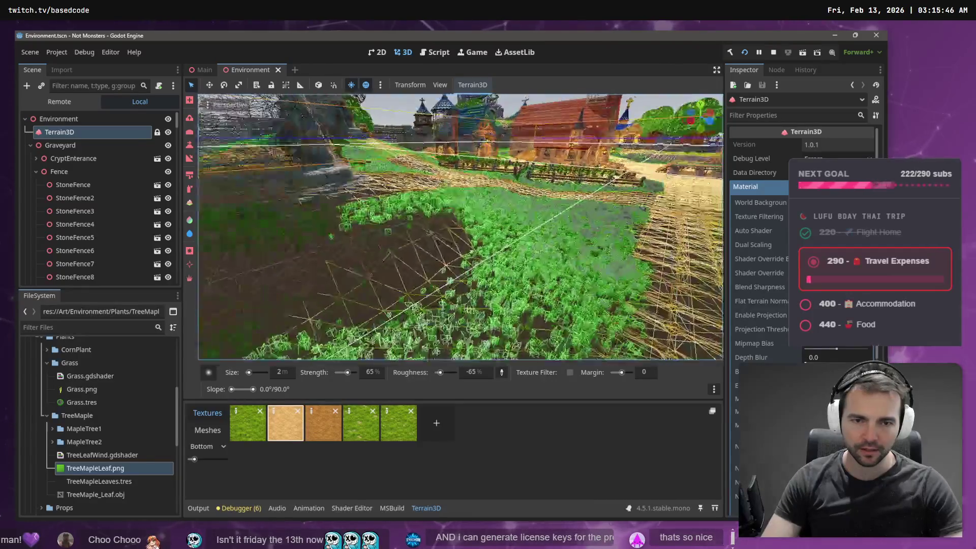
pyautogui.press('w')
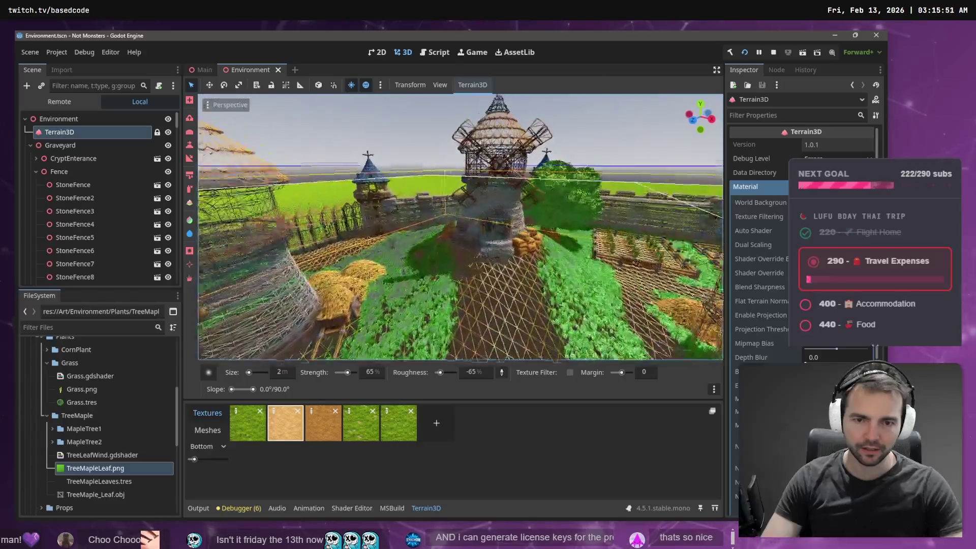
pyautogui.press('w')
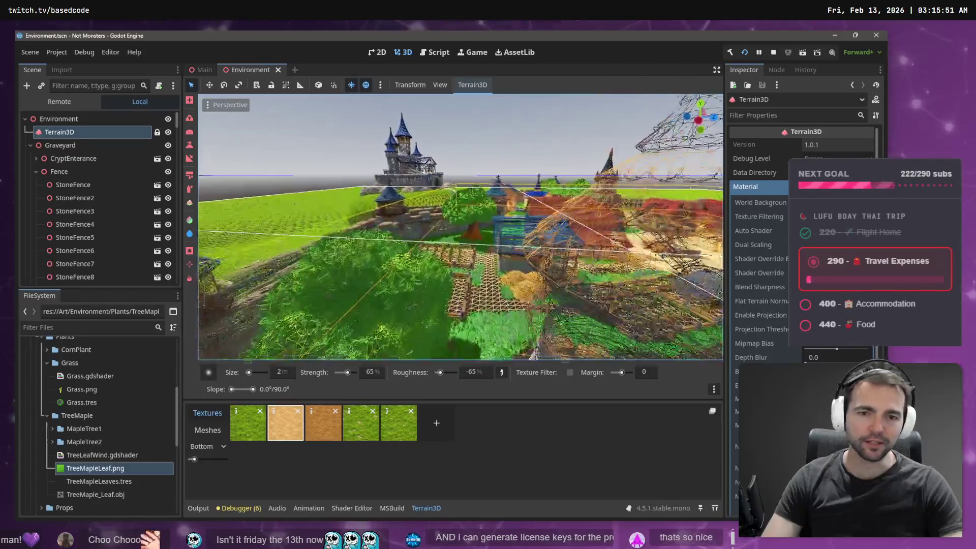
pyautogui.press('w')
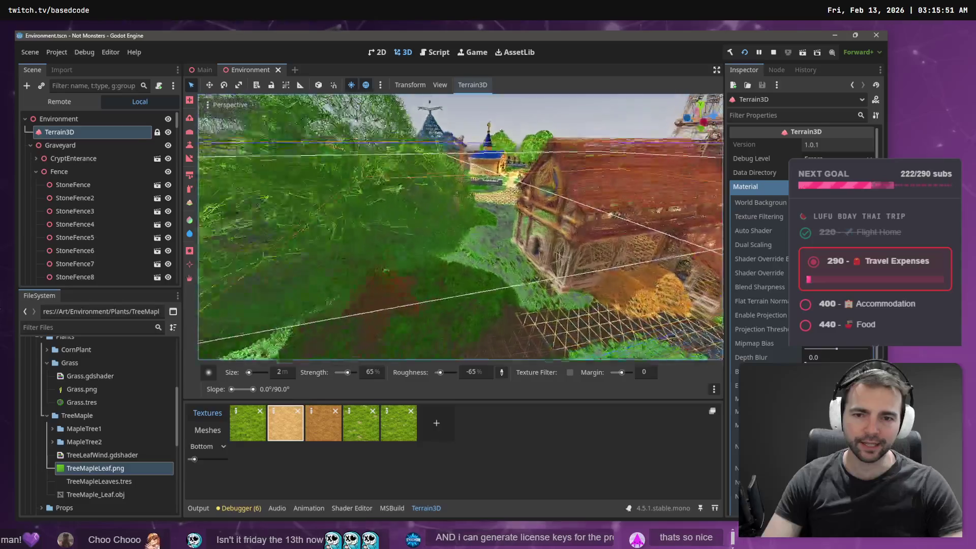
pyautogui.press('w')
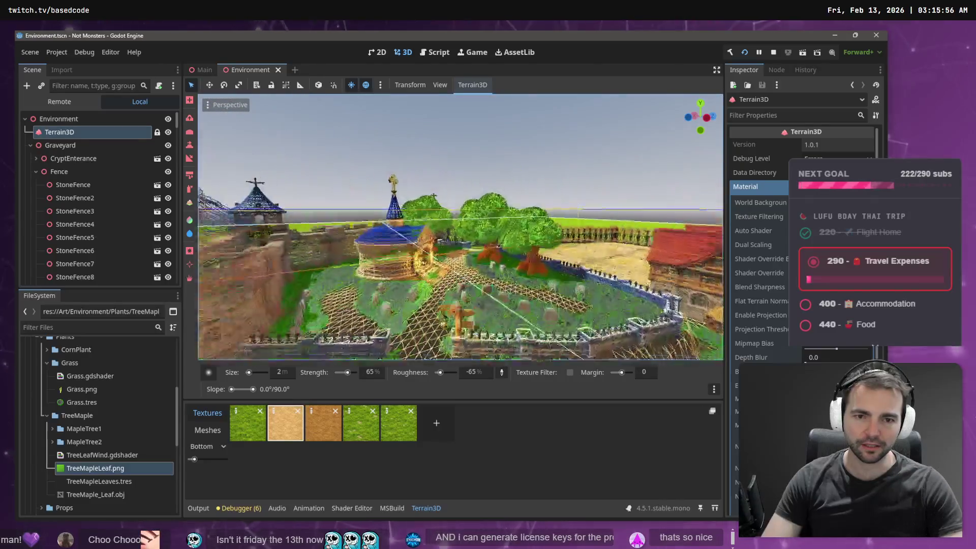
pyautogui.press('w')
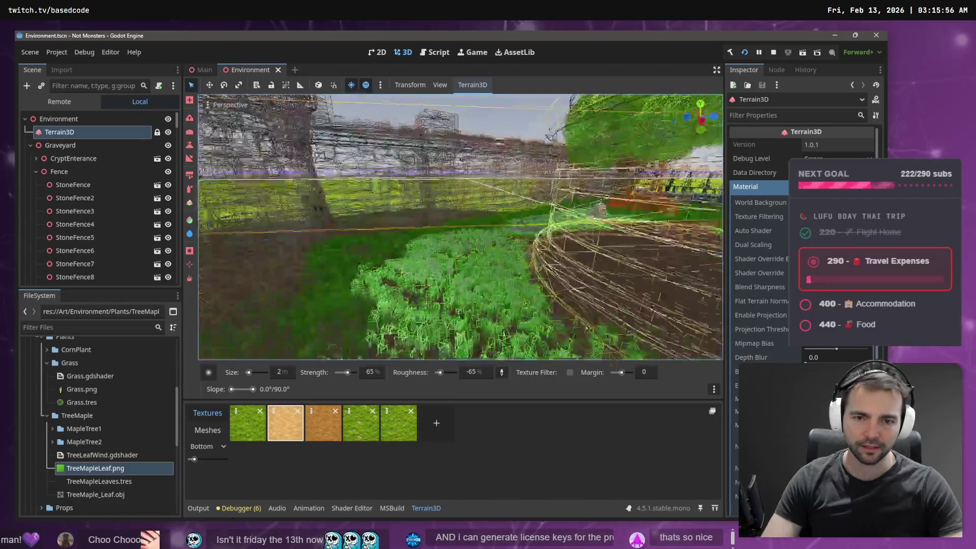
pyautogui.press('w')
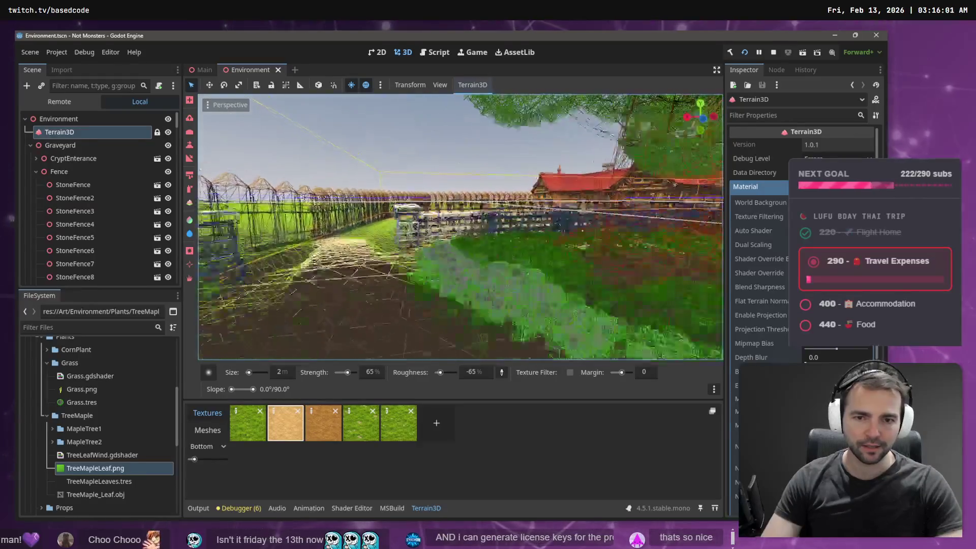
pyautogui.press('w')
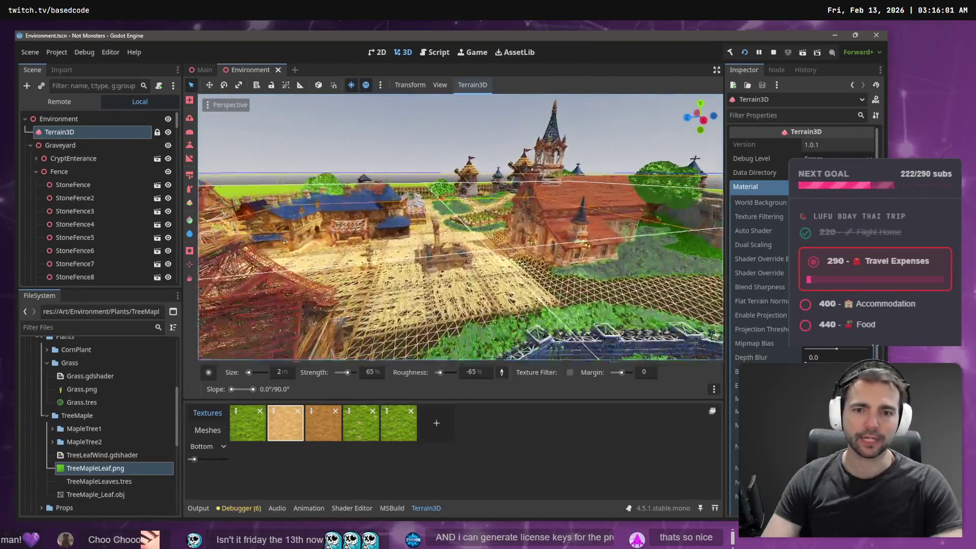
# Restore Display Normal shading and save the Environment scene.
pyautogui.click(209, 108)
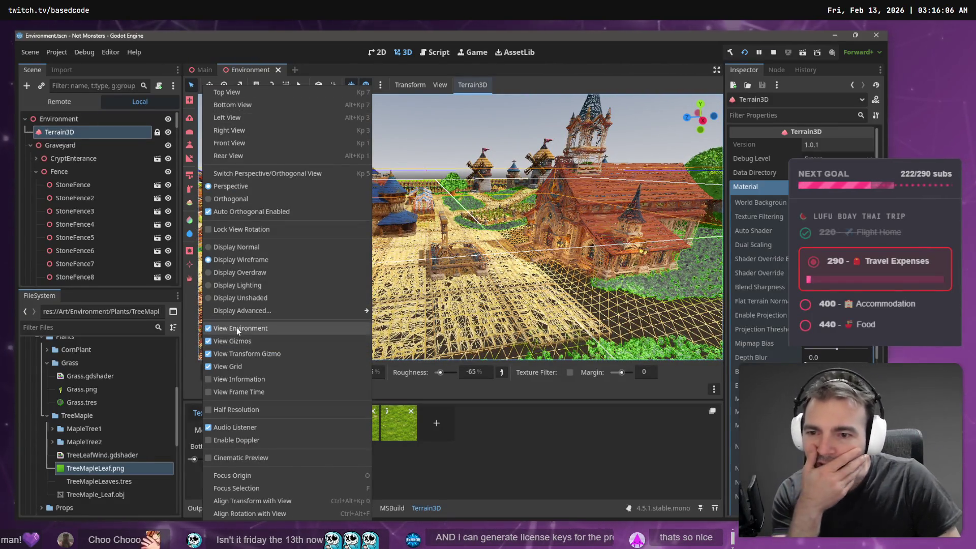
pyautogui.click(258, 246)
pyautogui.click(431, 126)
pyautogui.hotkey('ctrl', 's')
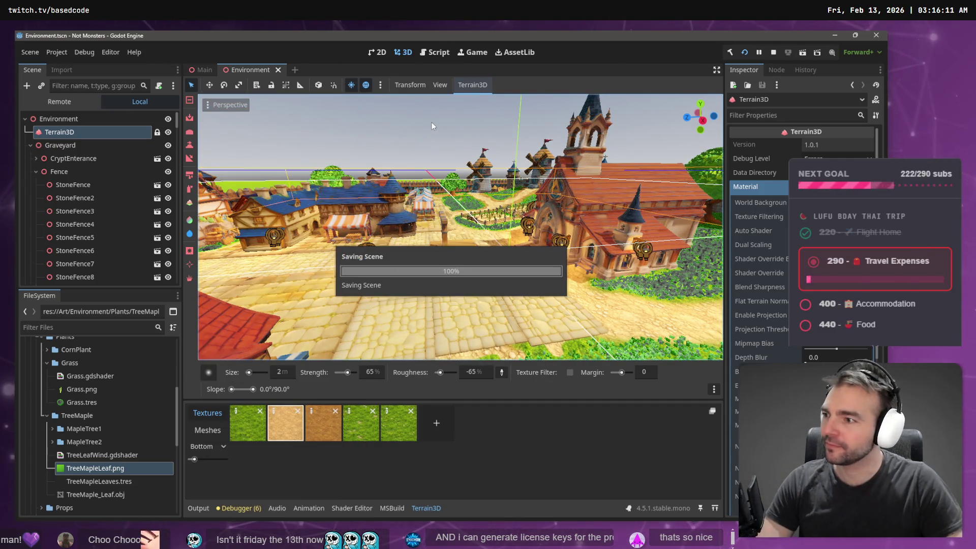
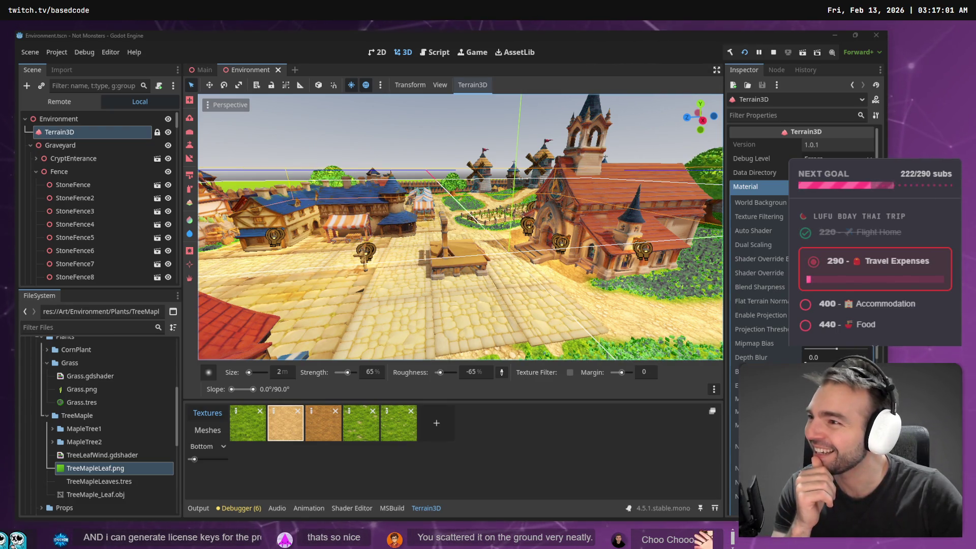
# Select the first grass texture tile as the Terrain3D painting texture.
pyautogui.moveTo(349, 153)
pyautogui.mouseDown()
pyautogui.moveTo(470, 155)
pyautogui.moveTo(446, 156)
pyautogui.moveTo(464, 163)
pyautogui.moveTo(452, 159)
pyautogui.moveTo(463, 159)
pyautogui.moveTo(313, 336)
pyautogui.mouseUp()
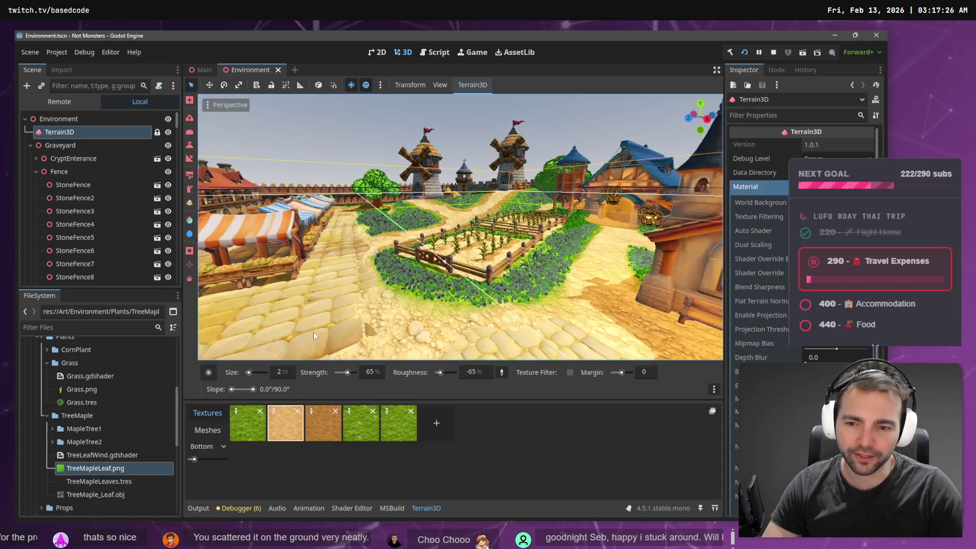
pyautogui.click(237, 416)
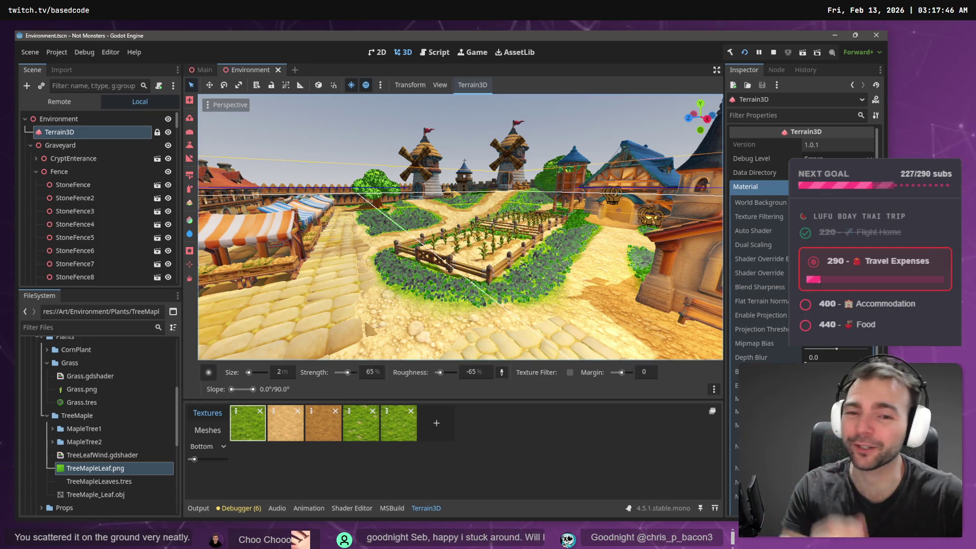
pyautogui.moveTo(435, 179); pyautogui.dragTo(458, 204)
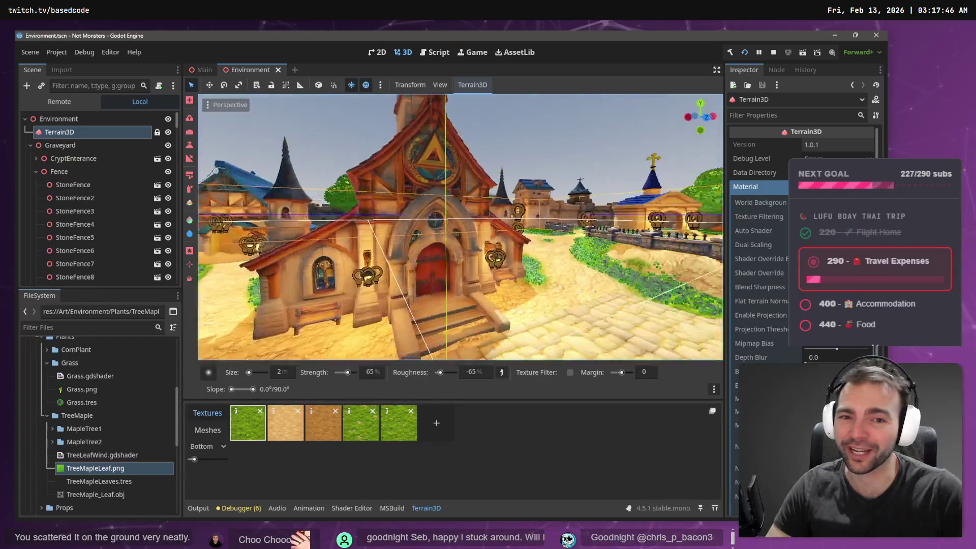
pyautogui.press('w')
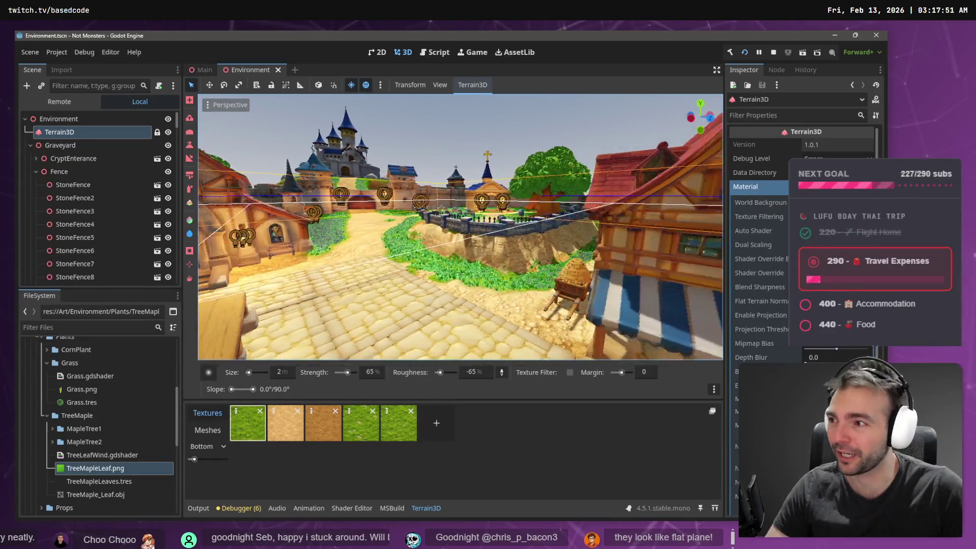
pyautogui.press('w')
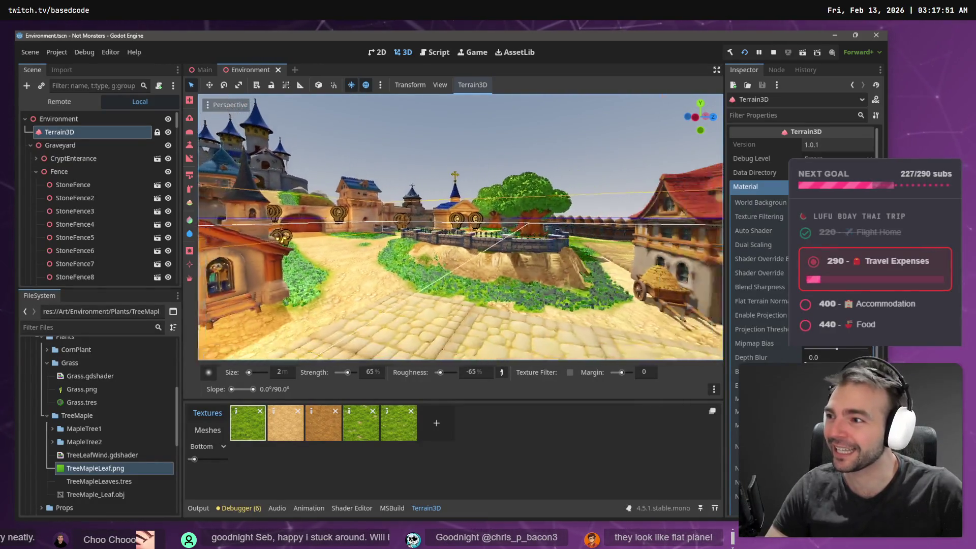
pyautogui.press('w')
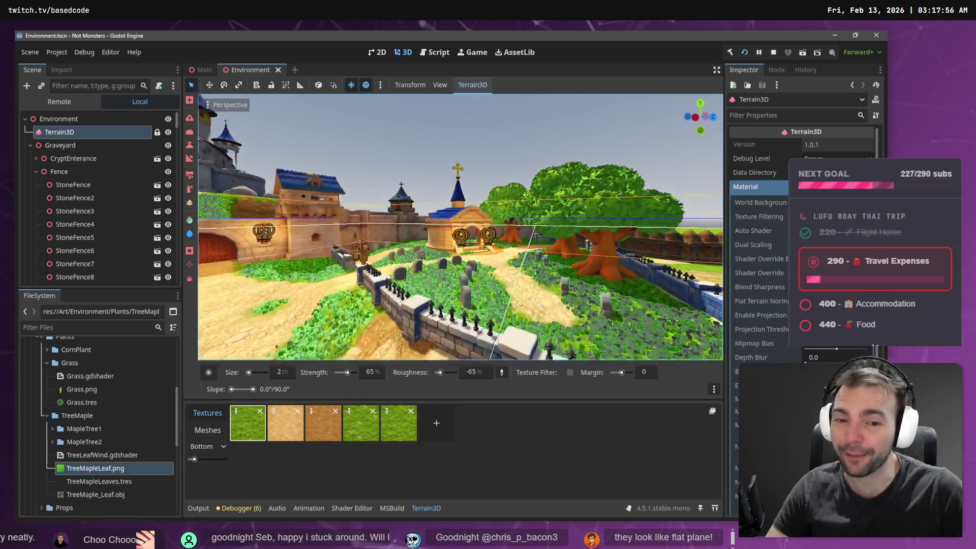
pyautogui.press('w')
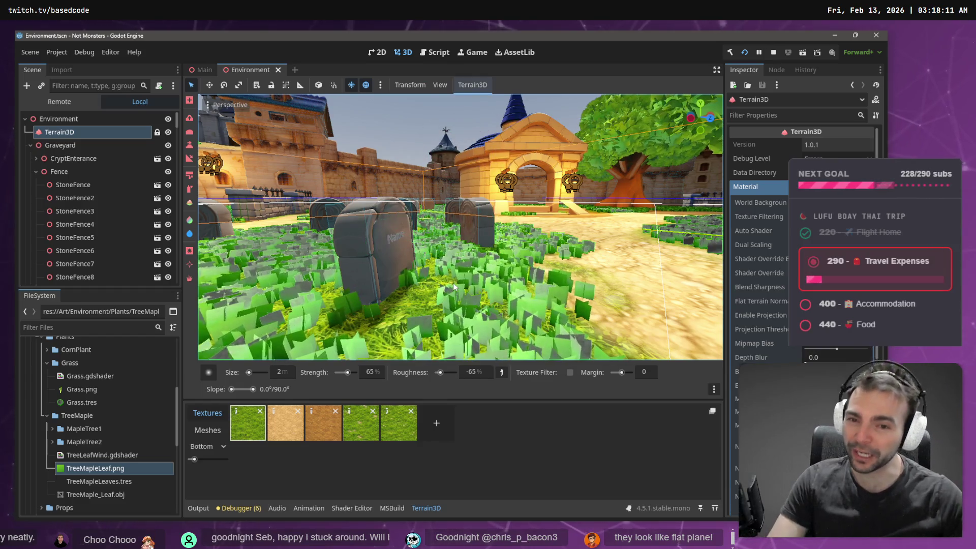
pyautogui.moveTo(460, 227); pyautogui.dragTo(376, 227)
pyautogui.press('w')
pyautogui.press('e')
pyautogui.moveTo(460, 227); pyautogui.dragTo(529, 227)
pyautogui.press('w')
pyautogui.press('w')
pyautogui.press('w')
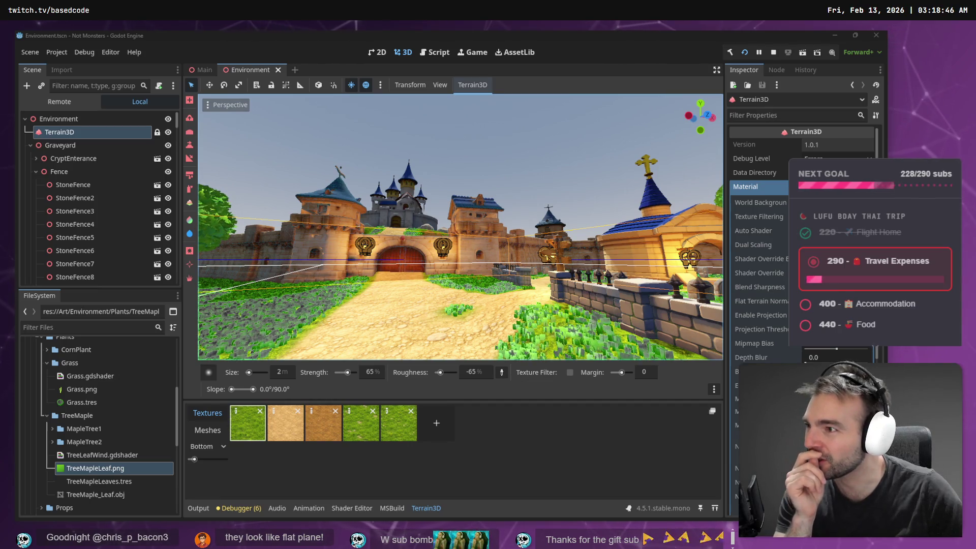
# Fly through the graveyard close enough to read the tombstones, then pull back to a village overview.
pyautogui.press('w')
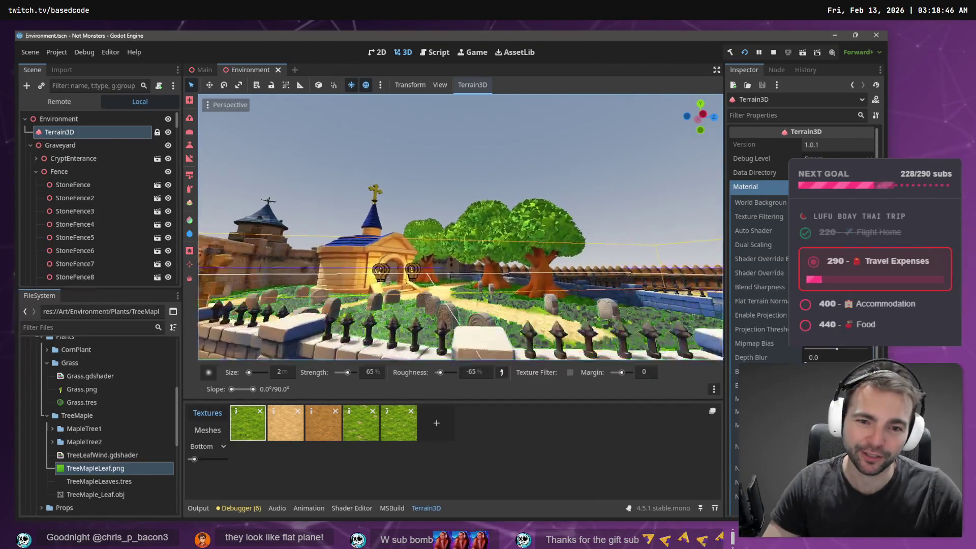
pyautogui.press('w')
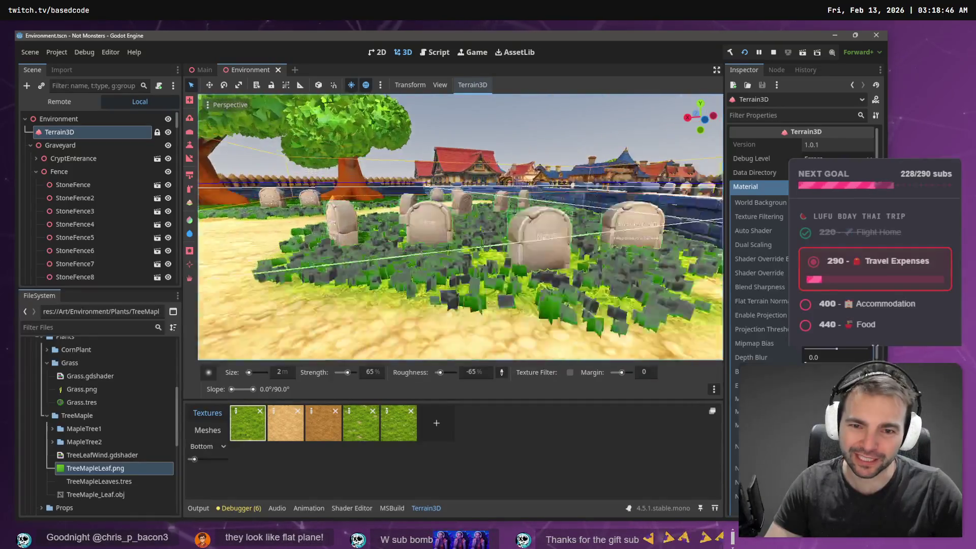
pyautogui.press('w')
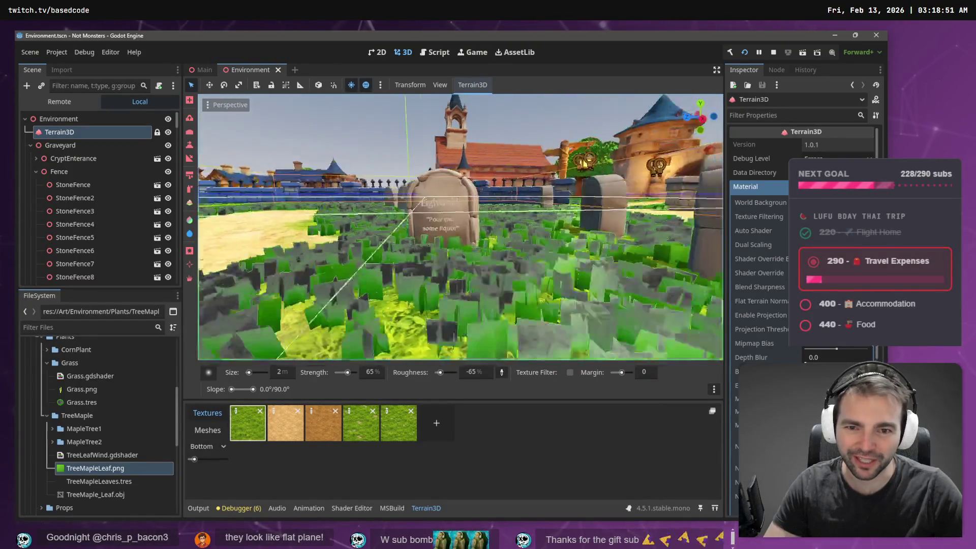
pyautogui.press('w')
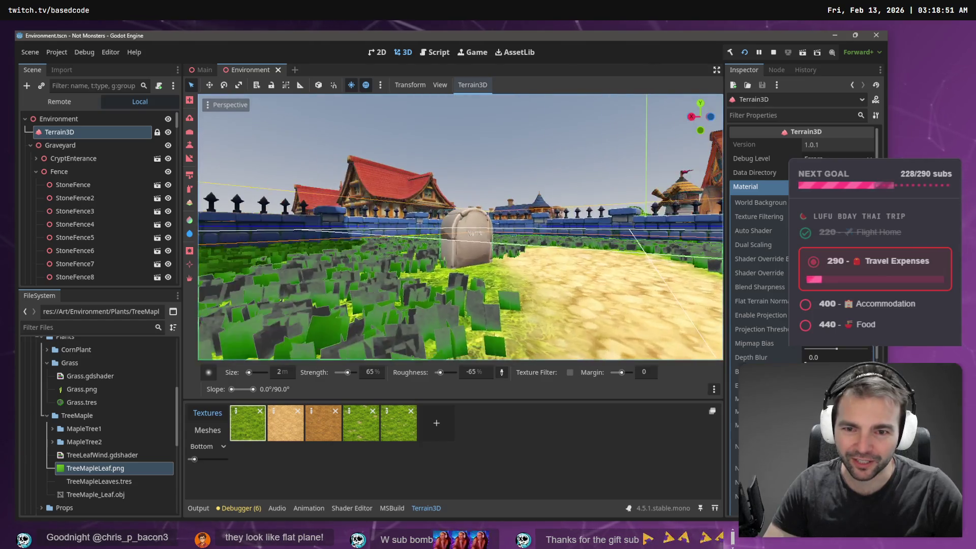
pyautogui.press('s')
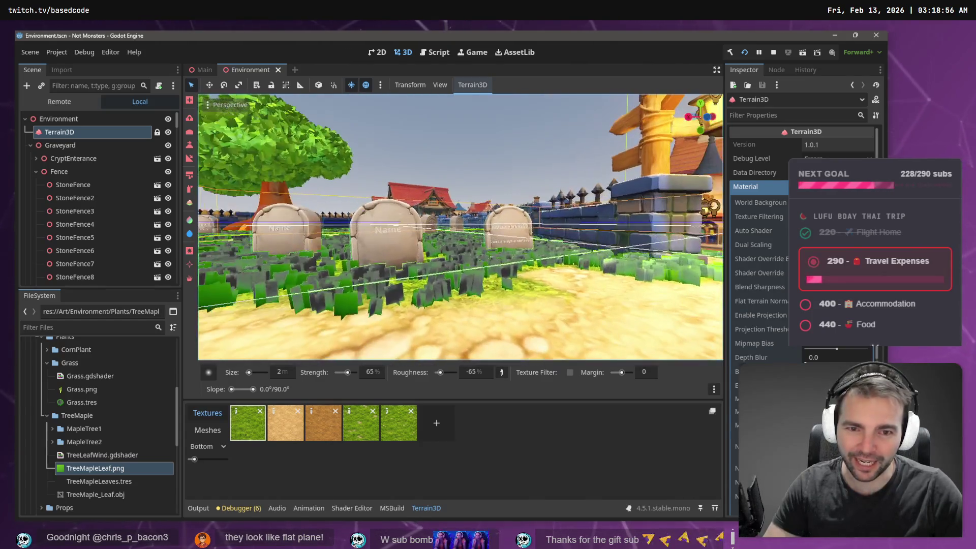
pyautogui.press('w')
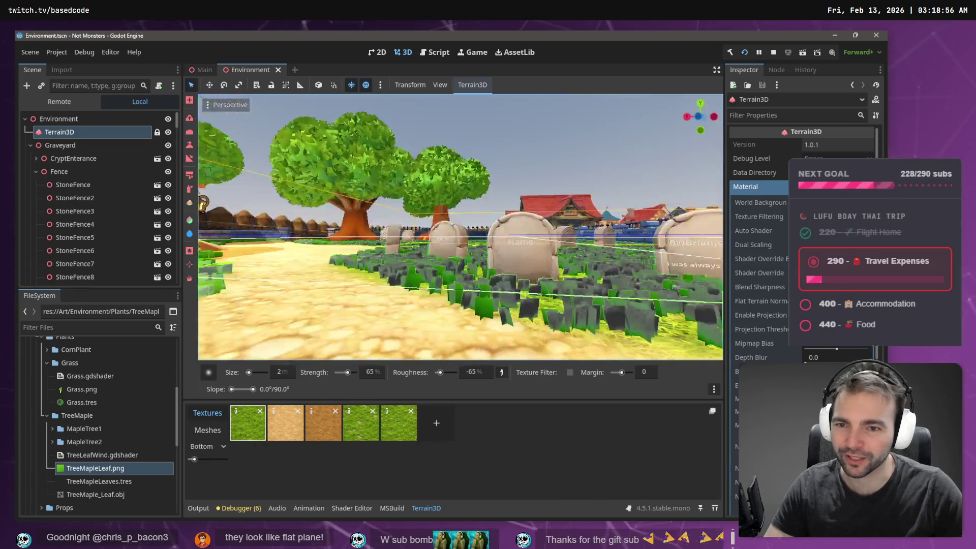
pyautogui.press('w')
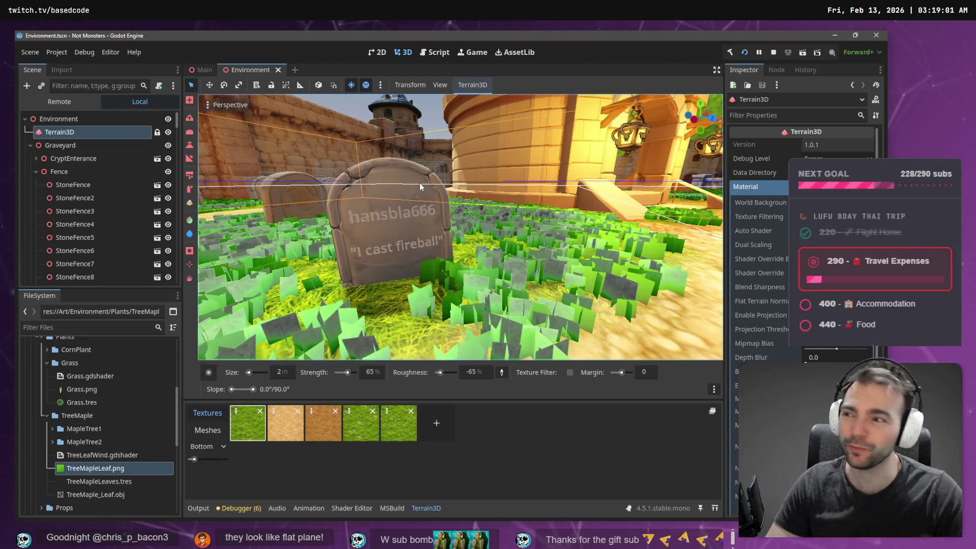
pyautogui.press('s')
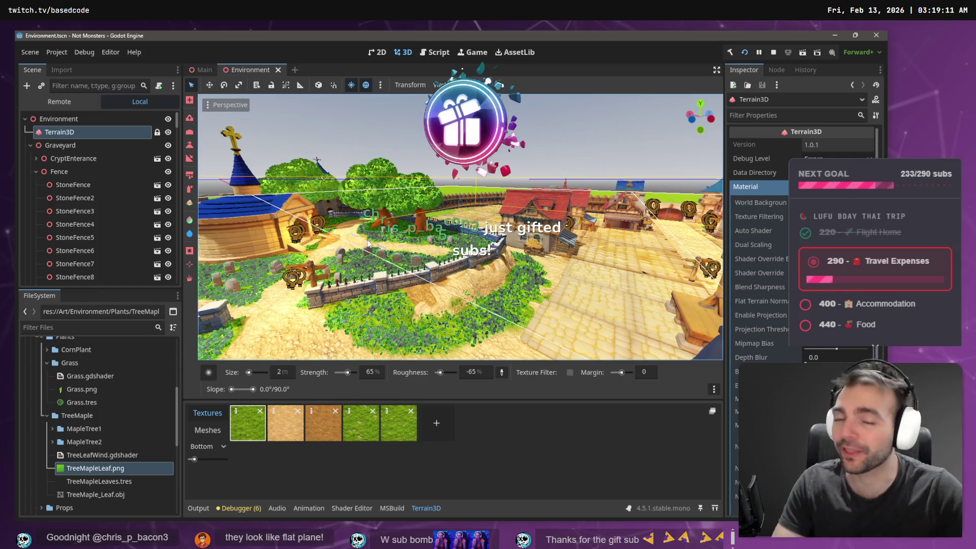
# Sweep low over the gravestones toward the chapel, then bring up the tldraw Game Loop board.
pyautogui.moveTo(369, 245)
pyautogui.mouseDown()
pyautogui.moveTo(199, 131)
pyautogui.moveTo(195, 171)
pyautogui.mouseUp()
pyautogui.press('w')
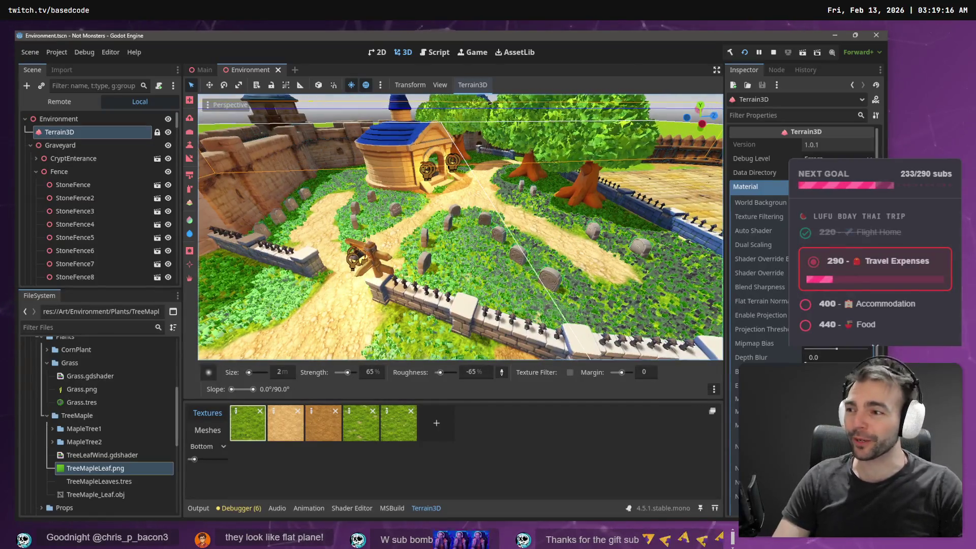
pyautogui.press('w')
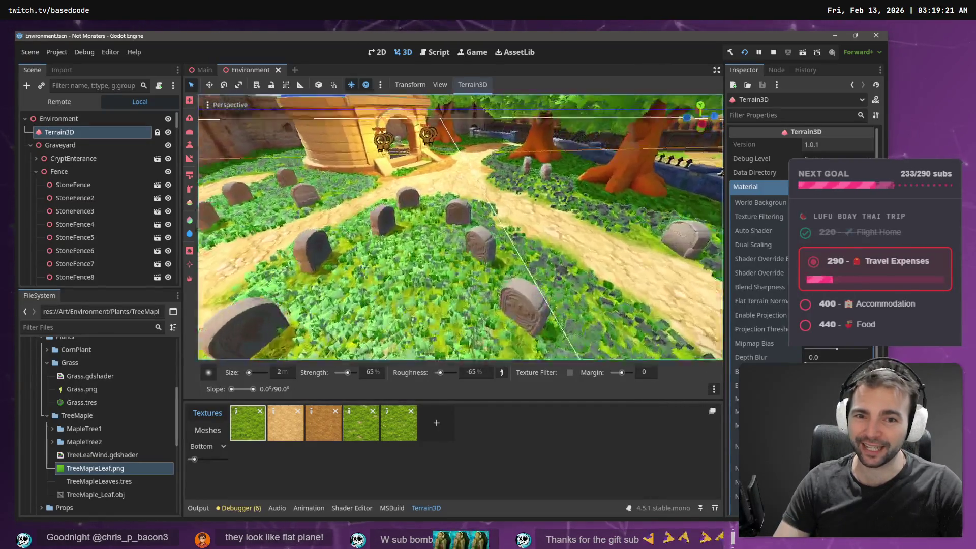
pyautogui.press('w')
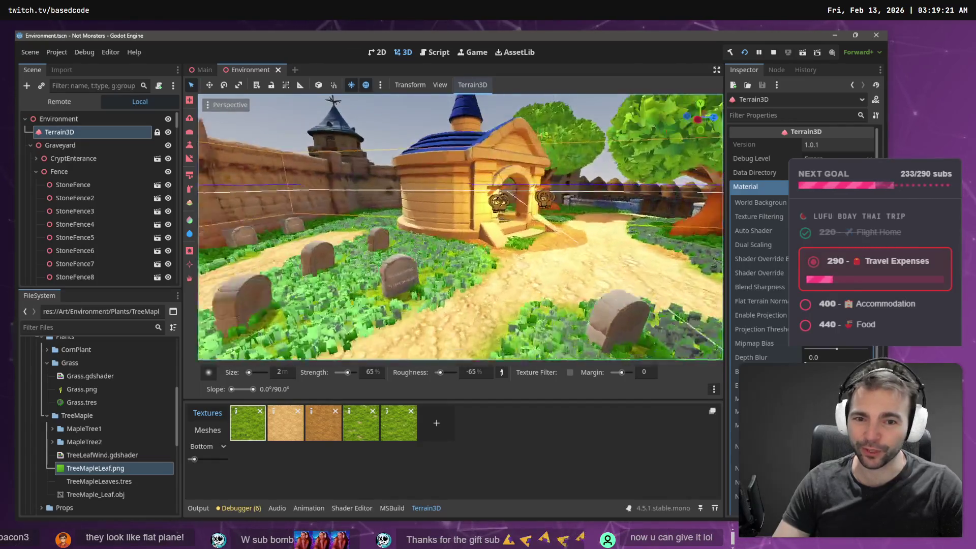
pyautogui.press('w')
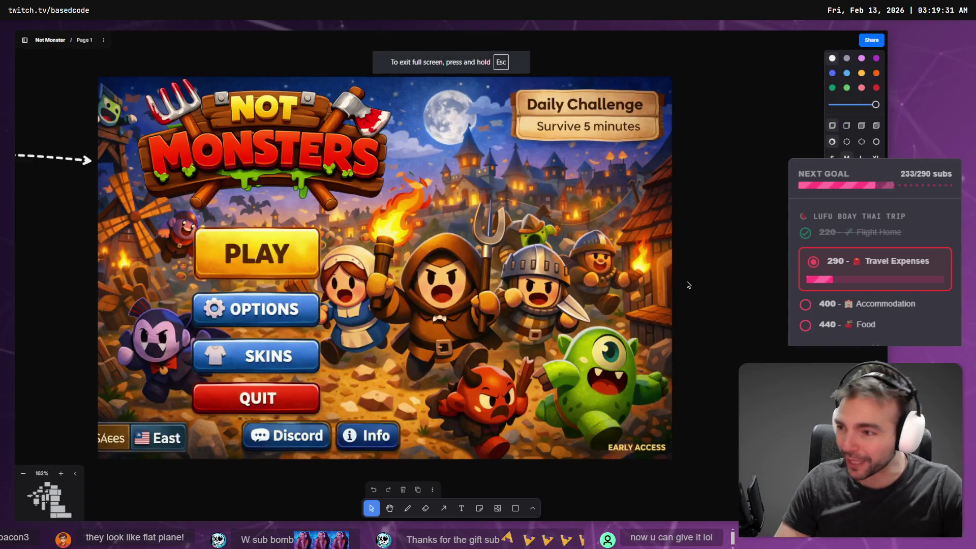
pyautogui.scroll(-10, 688, 285)
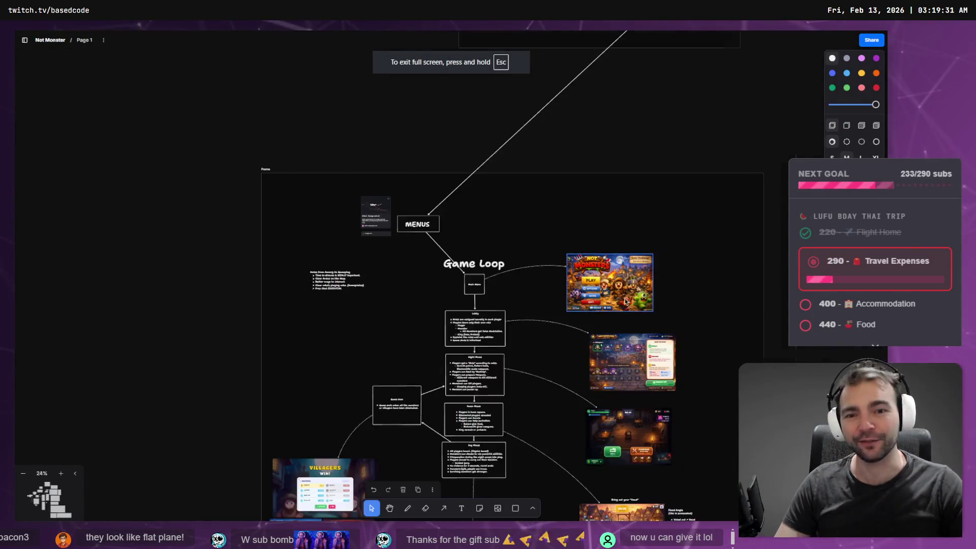
# Zoom out of the Monsters board and frame the gravestones board's annotated graveyard map.
pyautogui.scroll(-3, 512, 103)
pyautogui.hscroll(3, 512, 102)
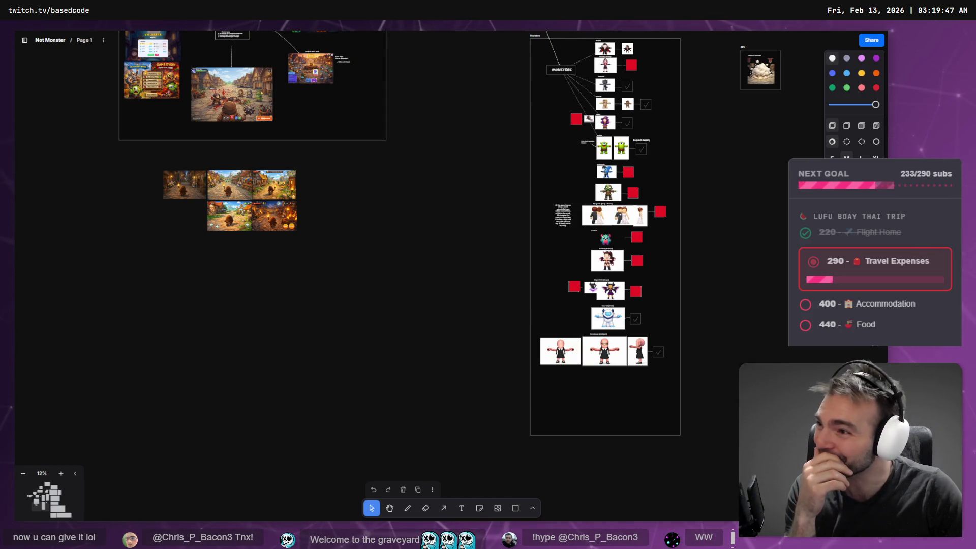
pyautogui.moveTo(461, 336); pyautogui.dragTo(180, 311)
pyautogui.scroll(-5, 518, 353)
pyautogui.scroll(10, 426, 167)
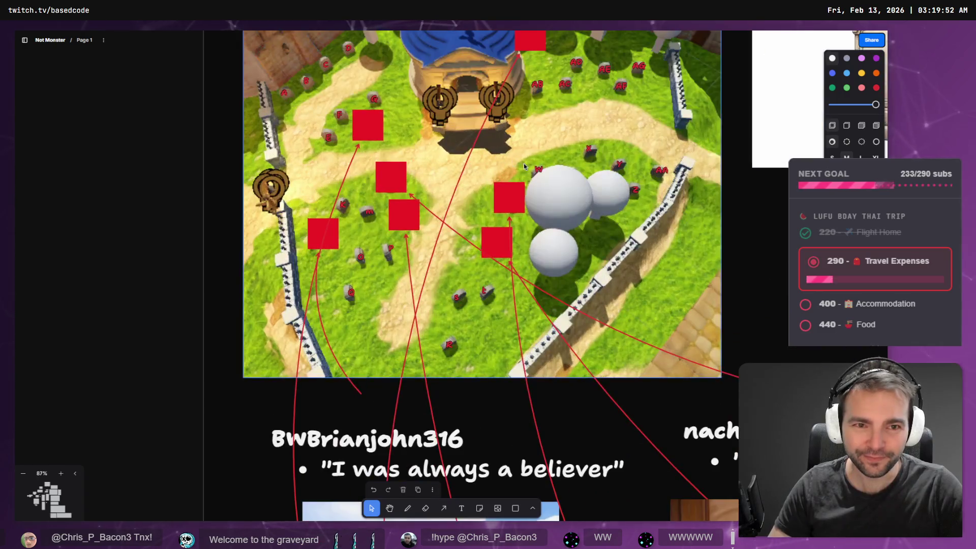
pyautogui.moveTo(524, 164); pyautogui.dragTo(519, 222)
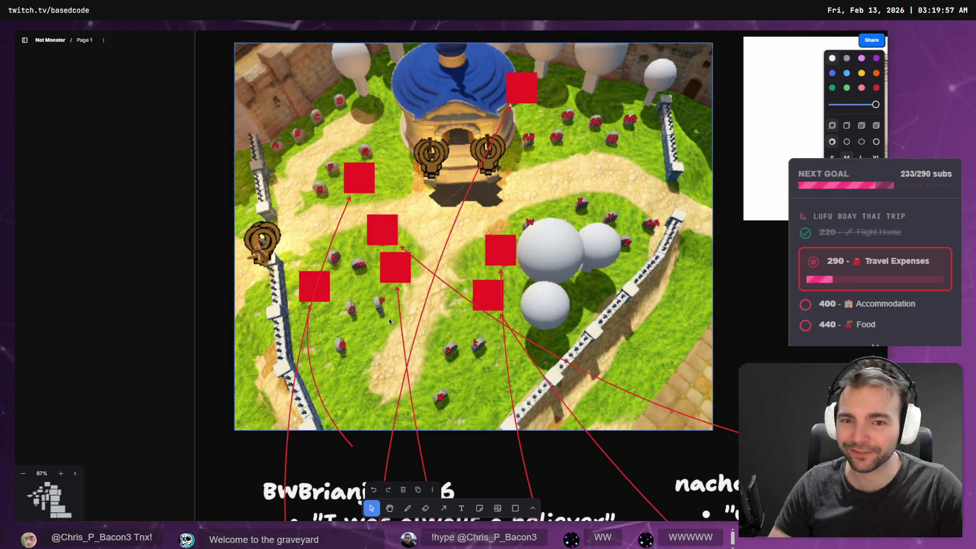
# Zoom out from the graveyard map and pan down to the tombstone name and quote cards.
pyautogui.scroll(1, 389, 322)
pyautogui.moveTo(411, 298); pyautogui.dragTo(402, 325)
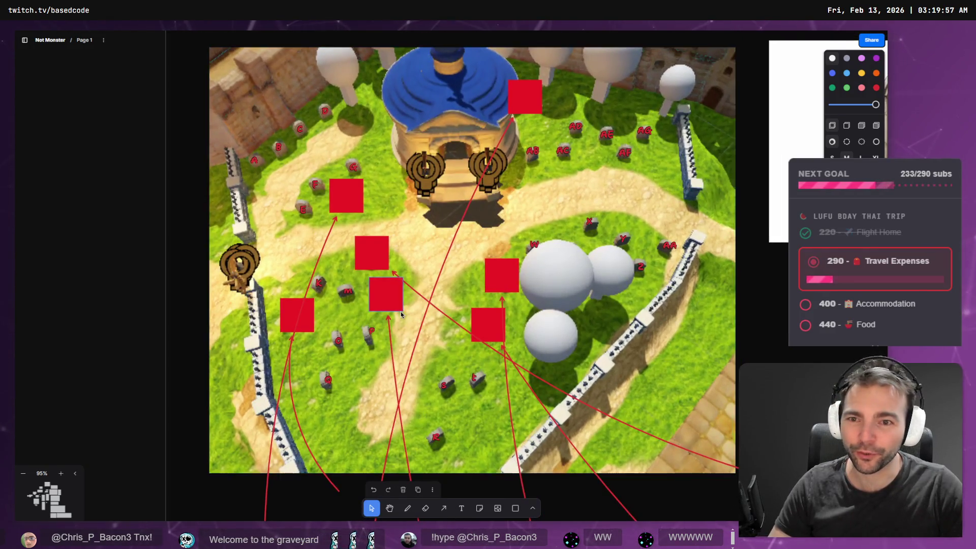
pyautogui.scroll(1, 400, 314)
pyautogui.scroll(-1, 401, 306)
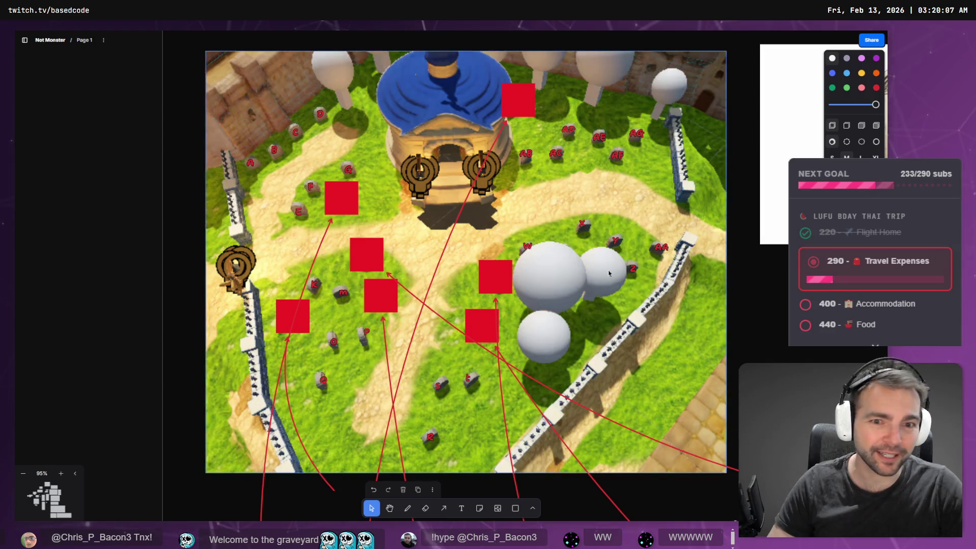
pyautogui.scroll(-5, 456, 117)
pyautogui.scroll(-5, 479, 279)
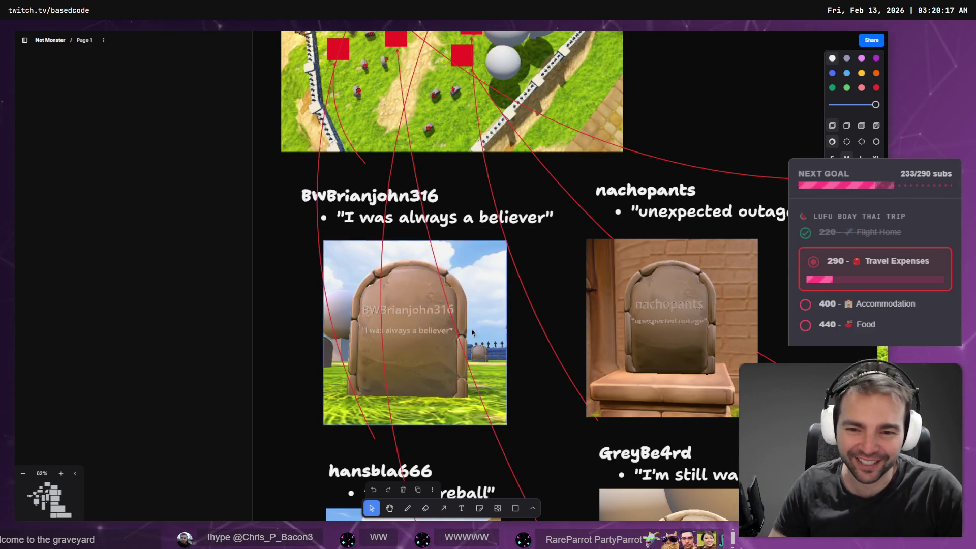
# Zoom in on the GreyBe4rd tombstone render, then zoom back out.
pyautogui.moveTo(556, 381); pyautogui.dragTo(433, 277)
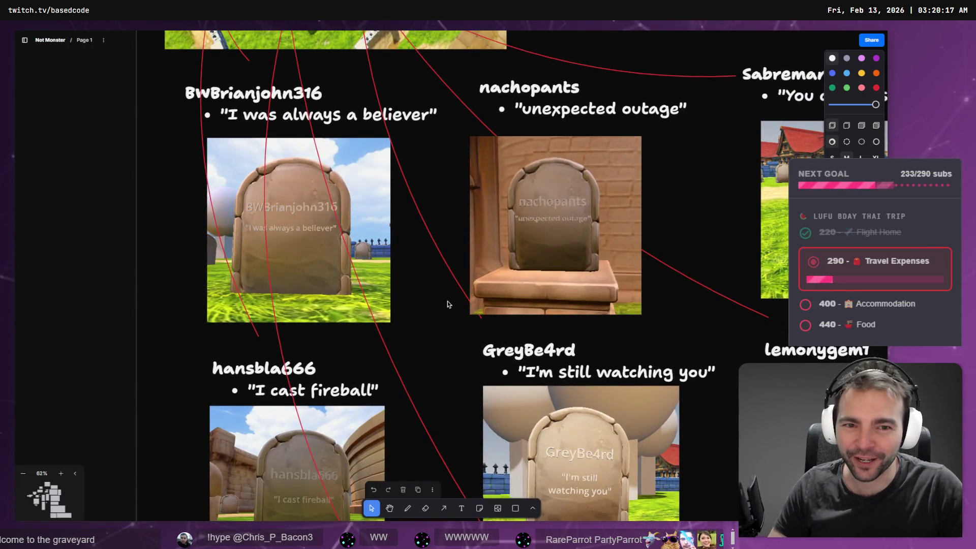
pyautogui.scroll(-5, 447, 301)
pyautogui.keyDown('ctrl'); pyautogui.scroll(5, 544, 302); pyautogui.keyUp('ctrl')
pyautogui.scroll(4, 544, 302)
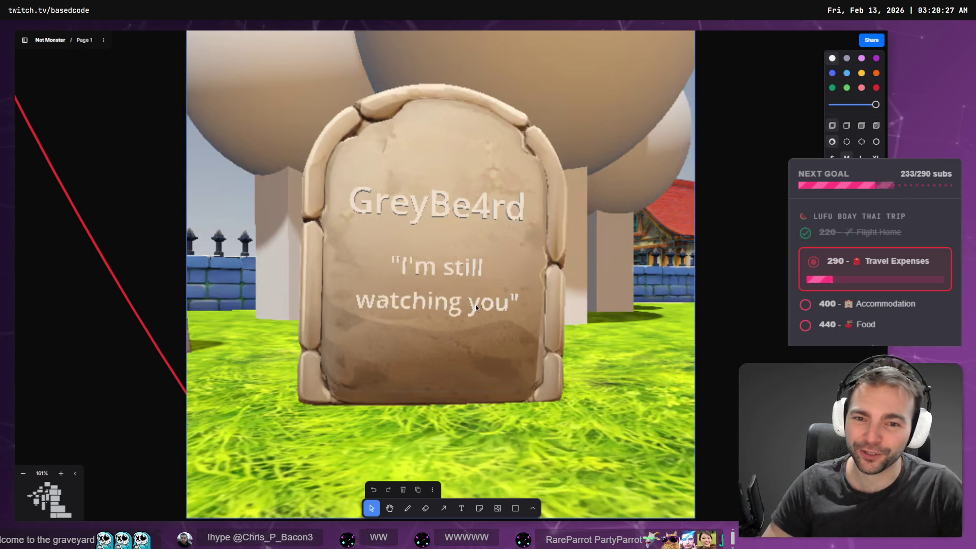
pyautogui.scroll(-6, 475, 304)
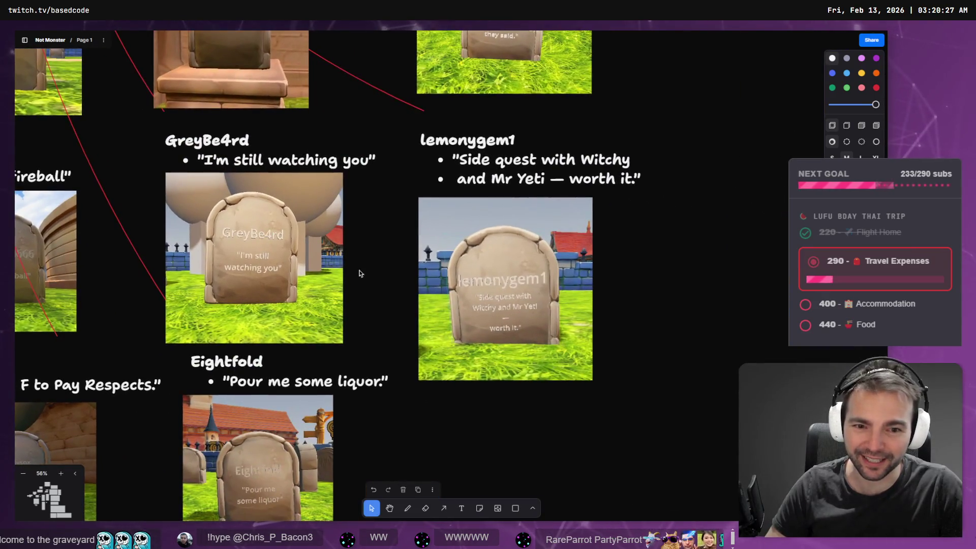
# Glance at the Godot scene, then show the whole 'Gravestones Next 50 @ 10' board.
pyautogui.hotkey('alt', 'Tab')
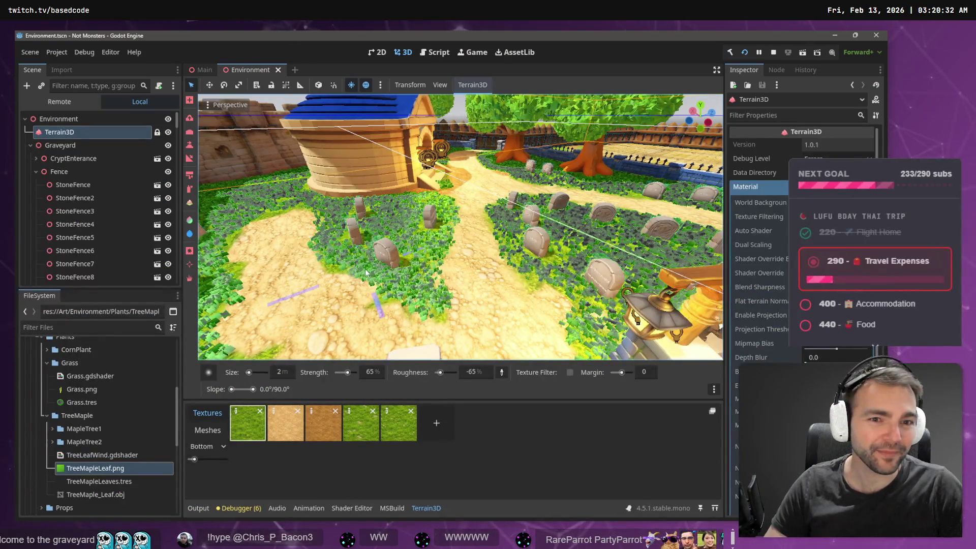
pyautogui.hotkey('alt', 'Tab')
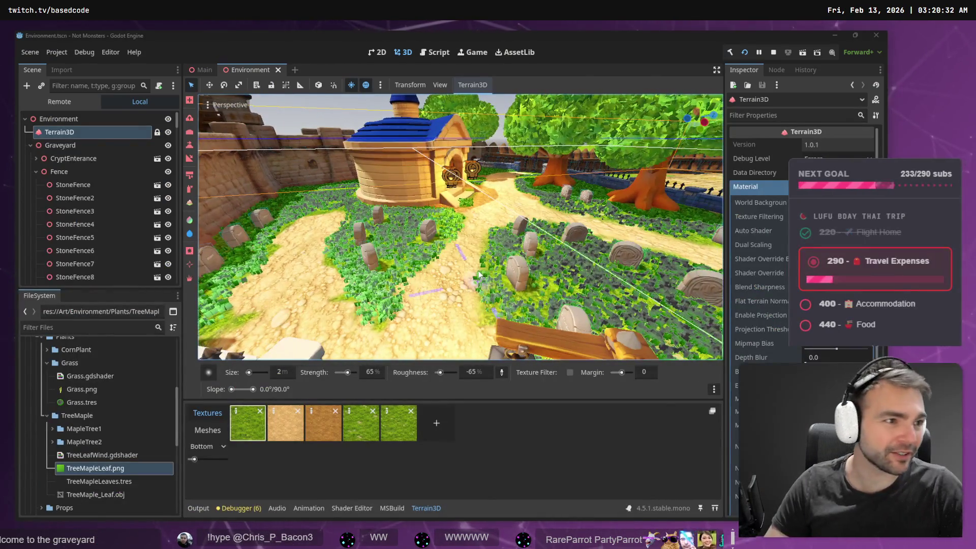
pyautogui.scroll(-3, 227, 170)
pyautogui.scroll(10, 295, 212)
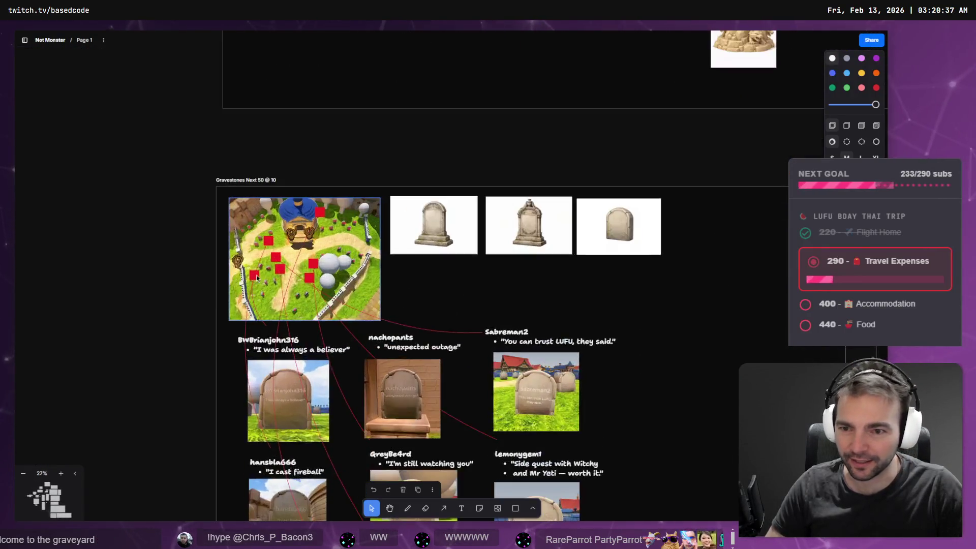
# Zoom into the graveyard map's red-marked gravestone spots, then return to the Godot editor.
pyautogui.scroll(1, 295, 212)
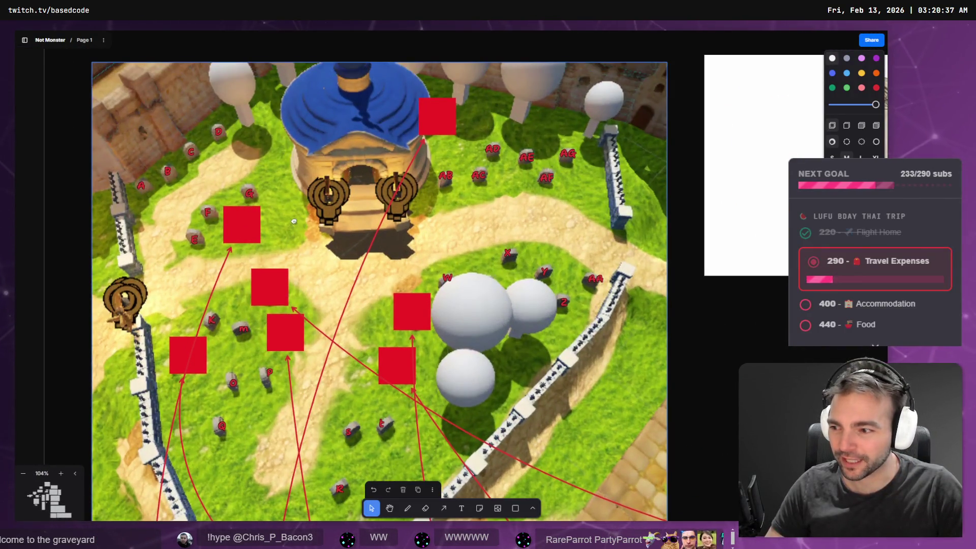
pyautogui.scroll(1, 294, 212)
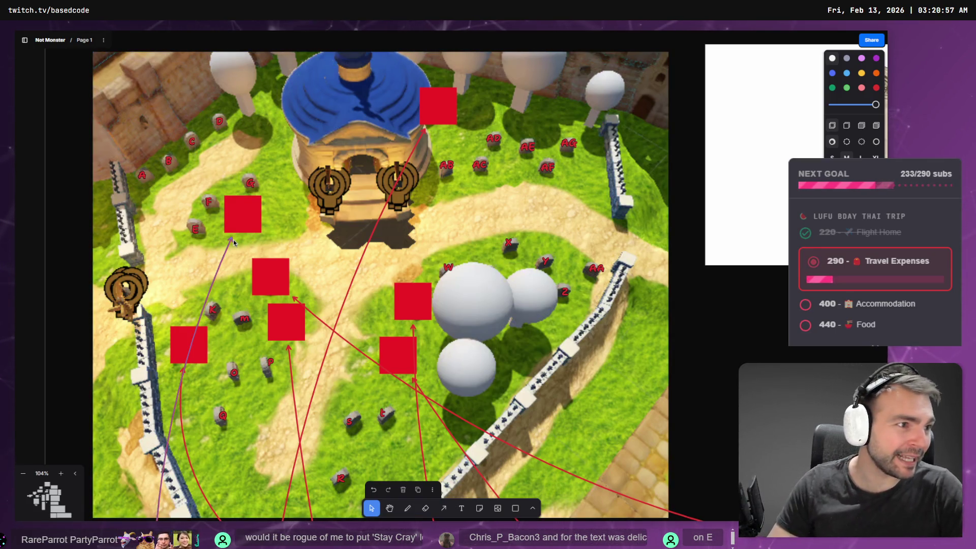
pyautogui.hotkey('alt', 'Tab')
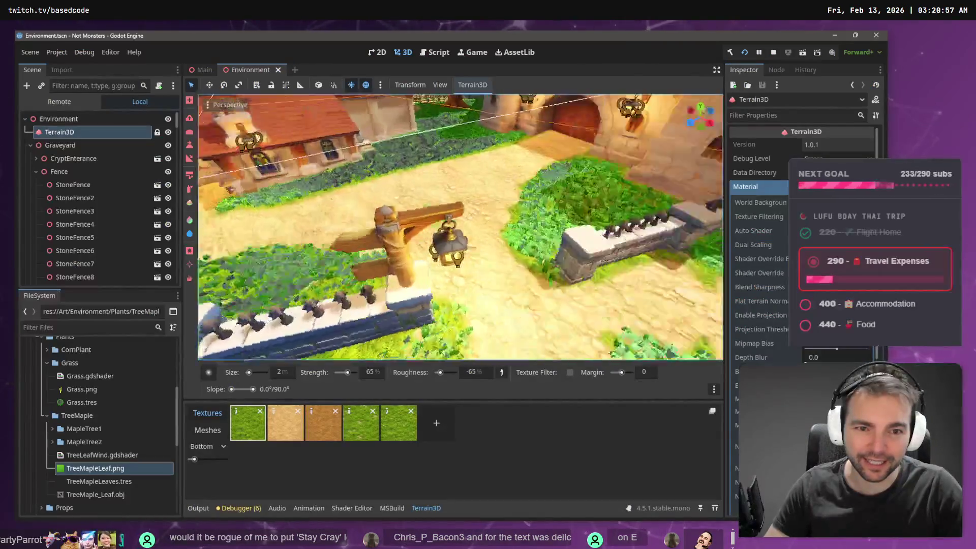
# Try rotating a single tombstone about 75° on its vertical axis, then undo it.
pyautogui.press('w')
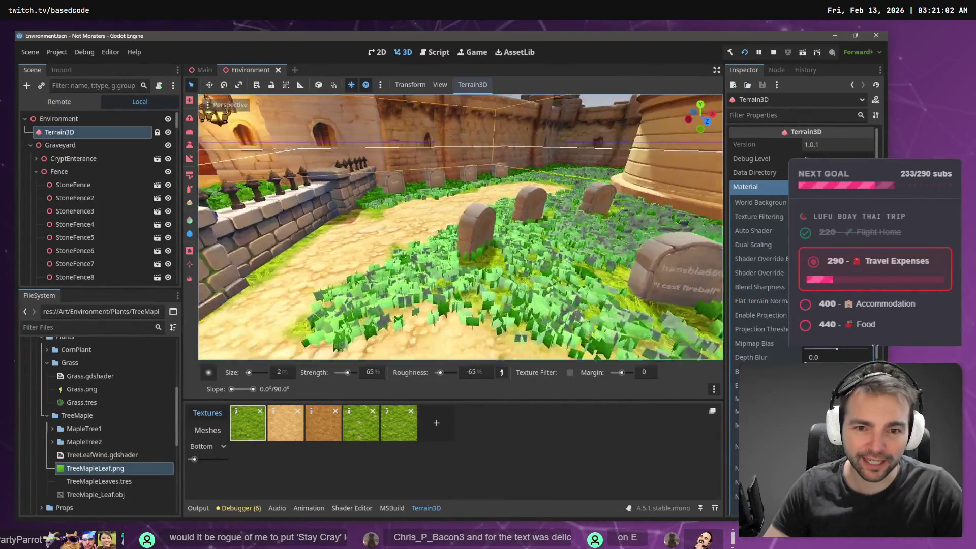
pyautogui.hotkey('alt', 'Tab')
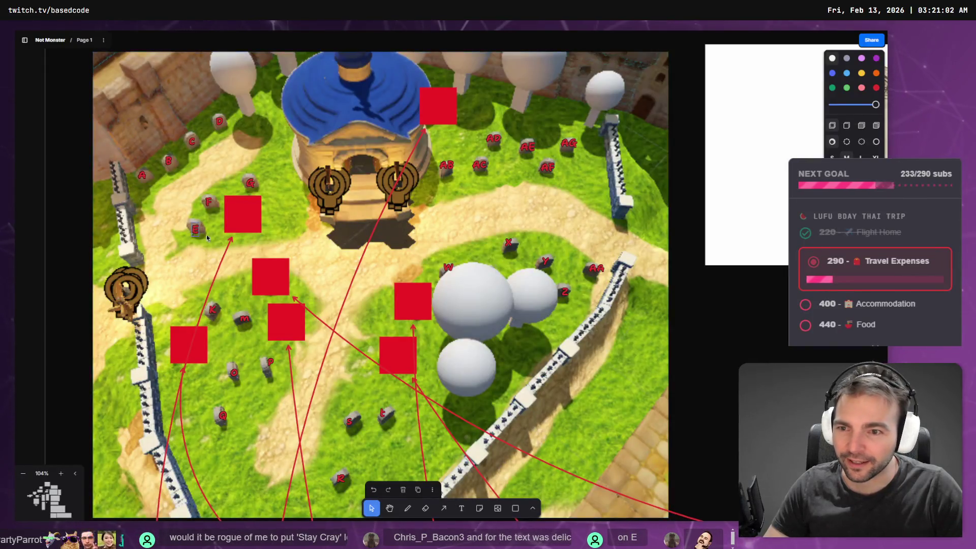
pyautogui.hotkey('alt', 'Tab')
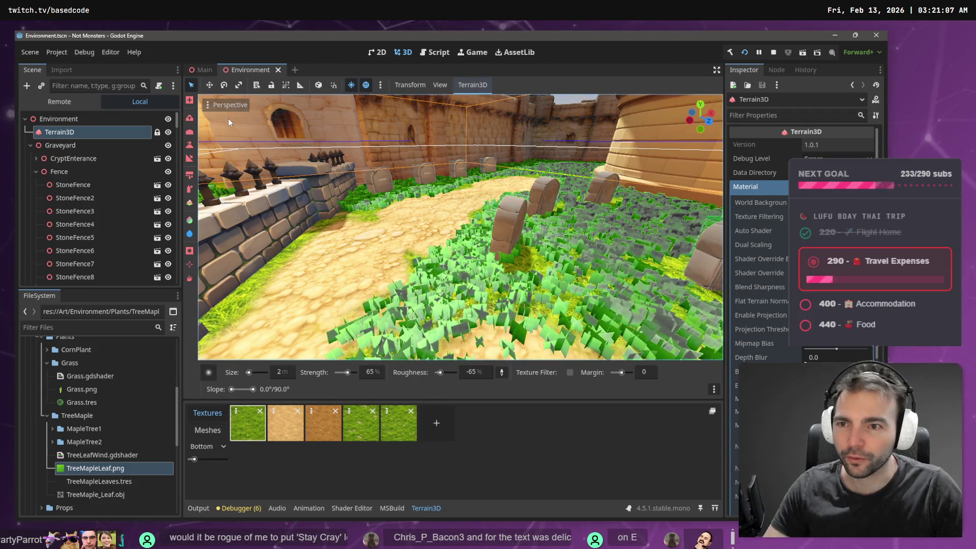
pyautogui.click(66, 189)
pyautogui.click(501, 244)
pyautogui.press('e')
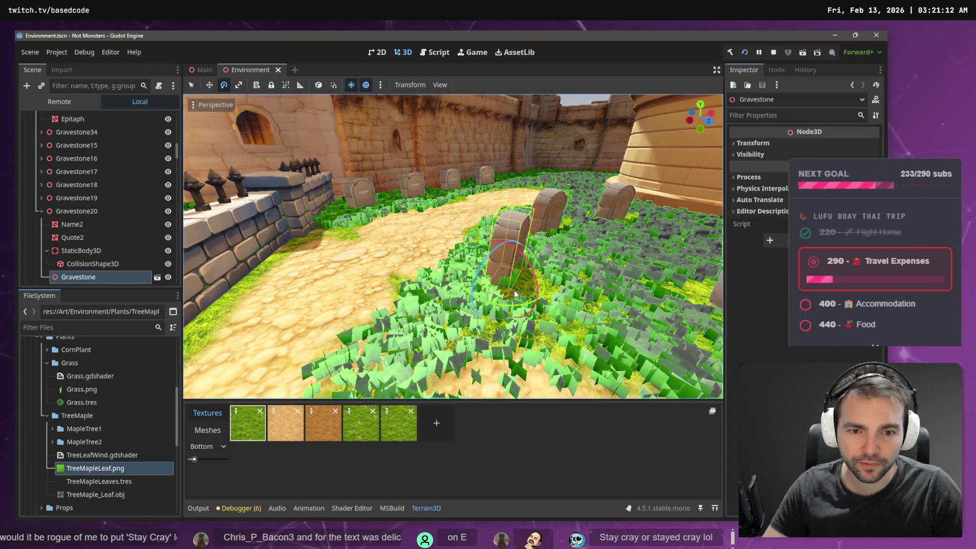
pyautogui.moveTo(505, 291); pyautogui.dragTo(599, 302)
pyautogui.press('w')
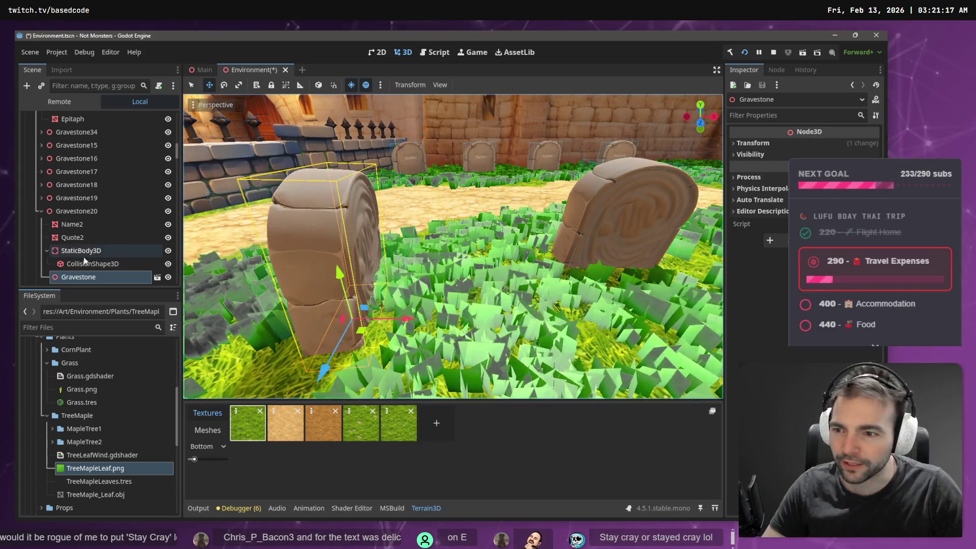
pyautogui.scroll(-3, 76, 255)
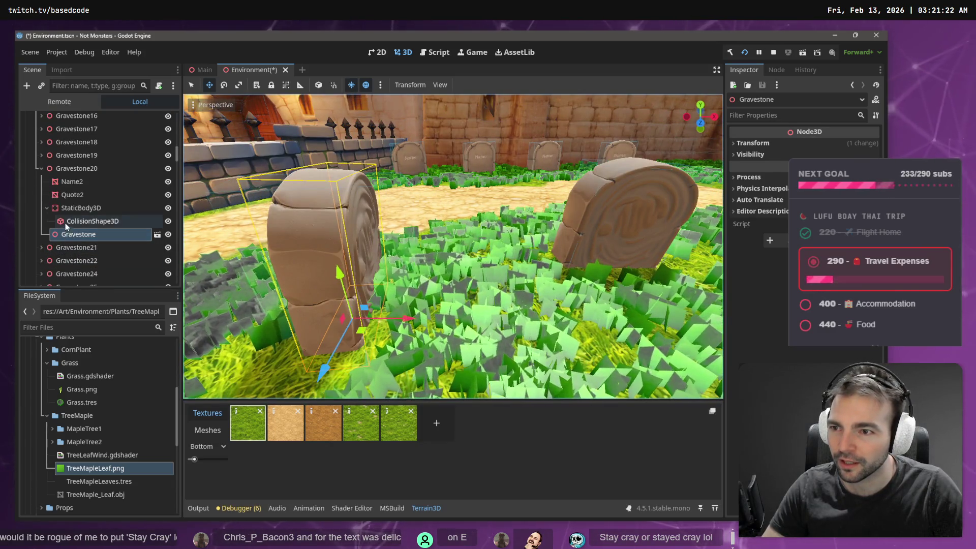
pyautogui.hotkey('ctrl', 'z')
# Rotate the Gravestone20 group about 90° and slide it to a new spot by the path.
pyautogui.click(76, 169)
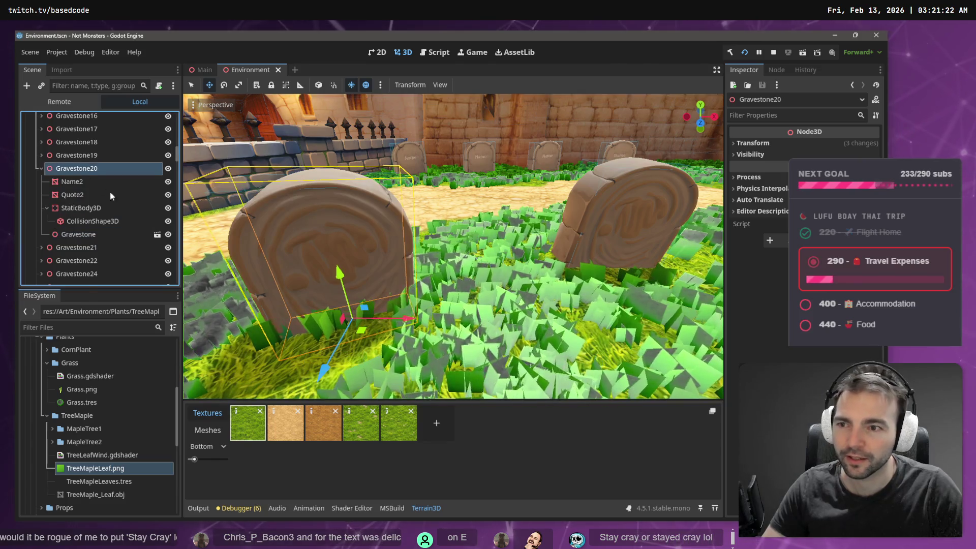
pyautogui.press('e')
pyautogui.moveTo(386, 356)
pyautogui.mouseDown()
pyautogui.moveTo(355, 362)
pyautogui.moveTo(325, 351)
pyautogui.mouseUp()
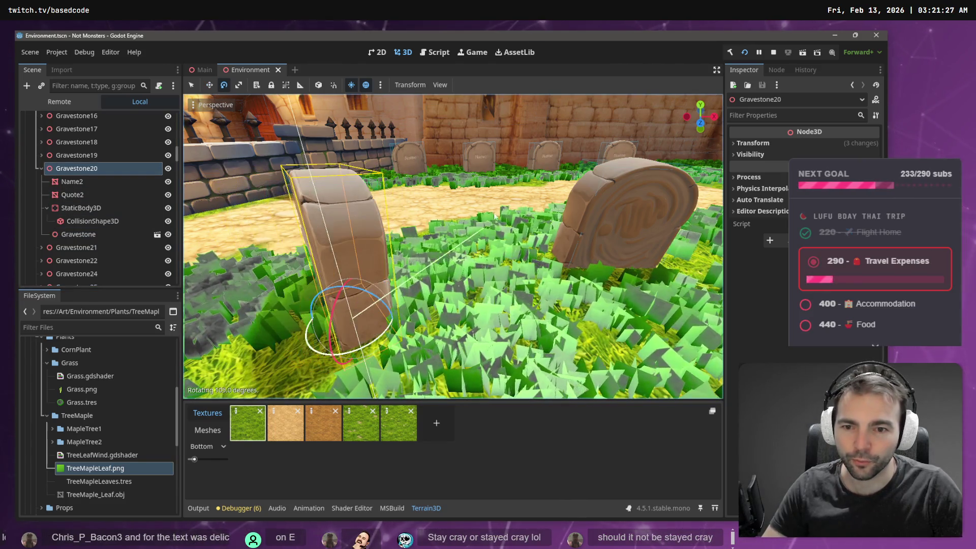
pyautogui.scroll(-5, 454, 238)
pyautogui.press('w')
pyautogui.moveTo(472, 237); pyautogui.dragTo(465, 249)
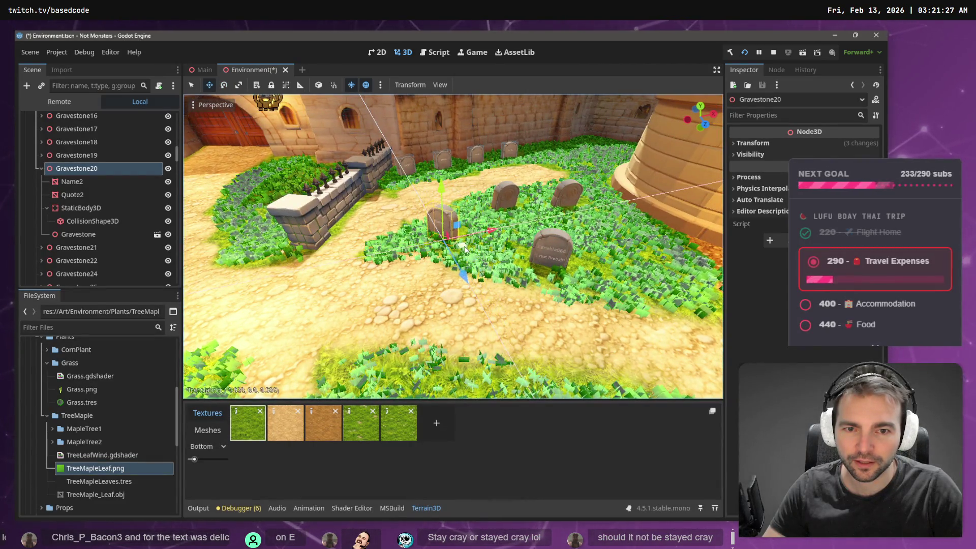
pyautogui.click(75, 183)
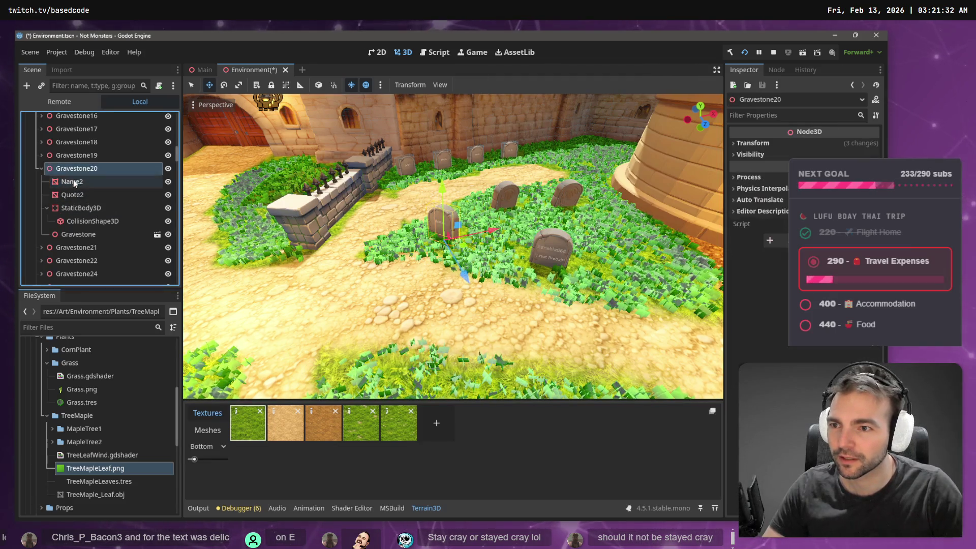
# Add a MeshInstance3D child under Name2 and give it a new TextMesh.
pyautogui.rightClick(74, 181)
pyautogui.click(140, 205)
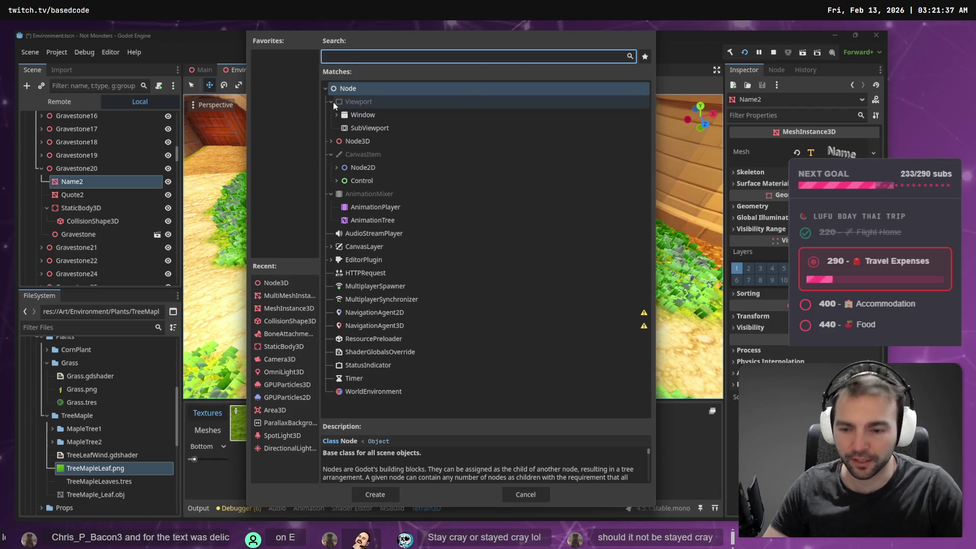
pyautogui.write('MeshIn')
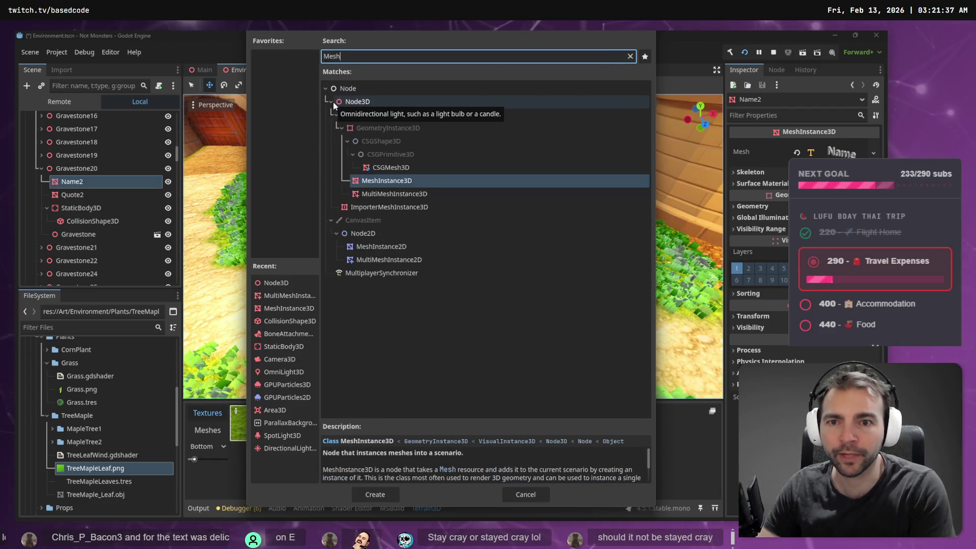
pyautogui.press('Return')
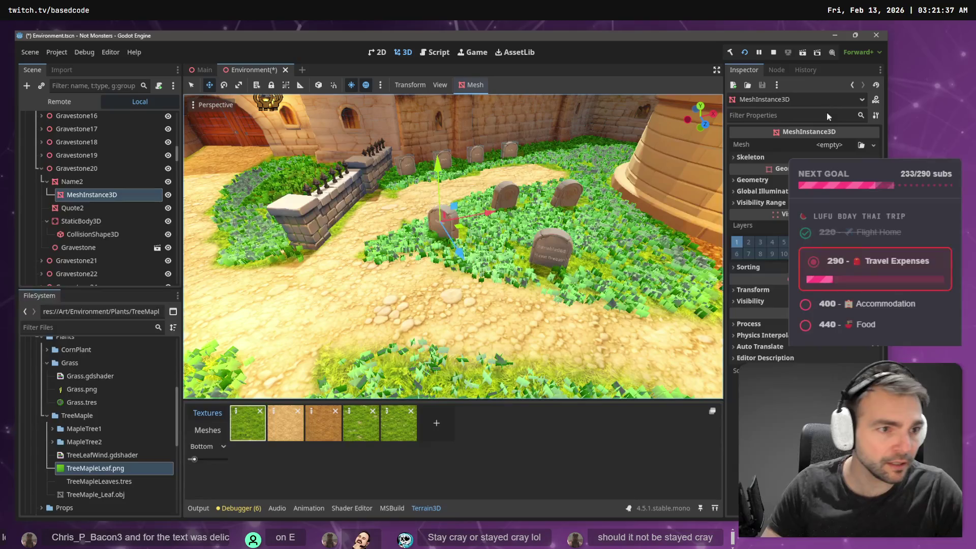
pyautogui.click(874, 145)
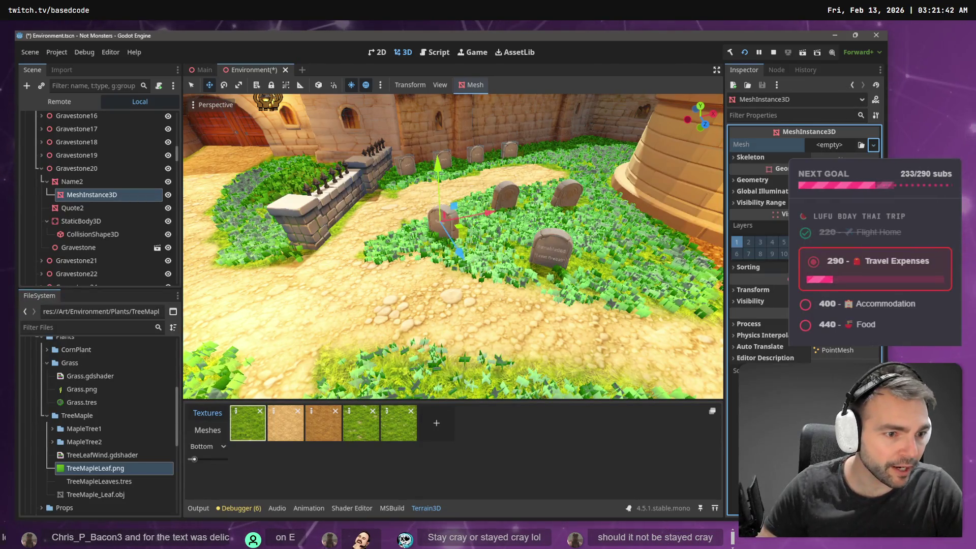
pyautogui.click(839, 394)
# Rename the mesh node to Name and paste the viewer's name into its Text.
pyautogui.doubleClick(86, 199)
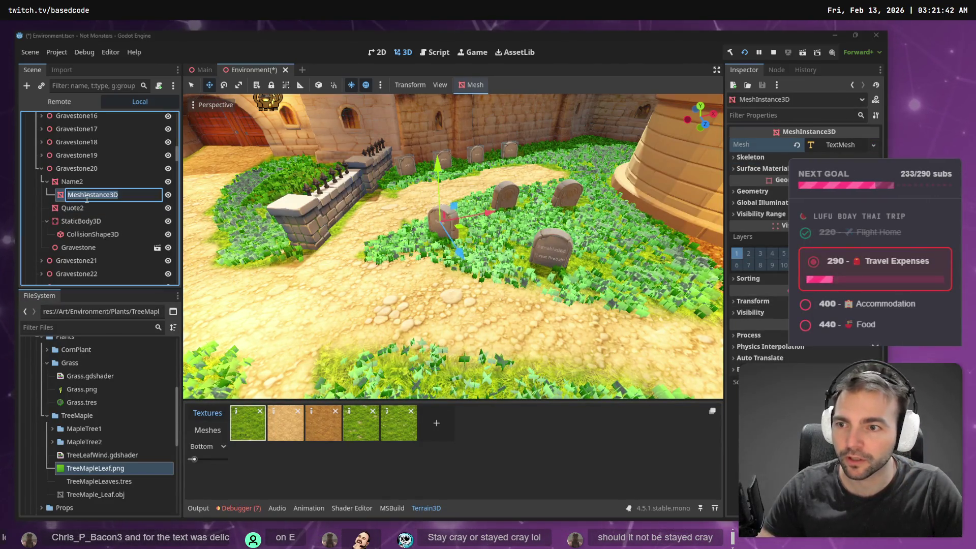
pyautogui.write('NB')
pyautogui.press('BackSpace')
pyautogui.press('BackSpace')
pyautogui.write('ame')
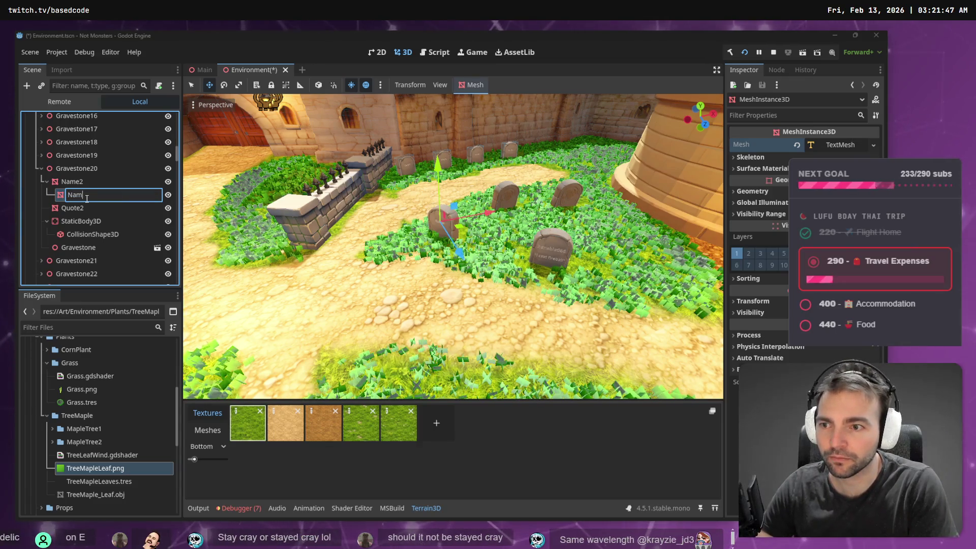
pyautogui.press('Return')
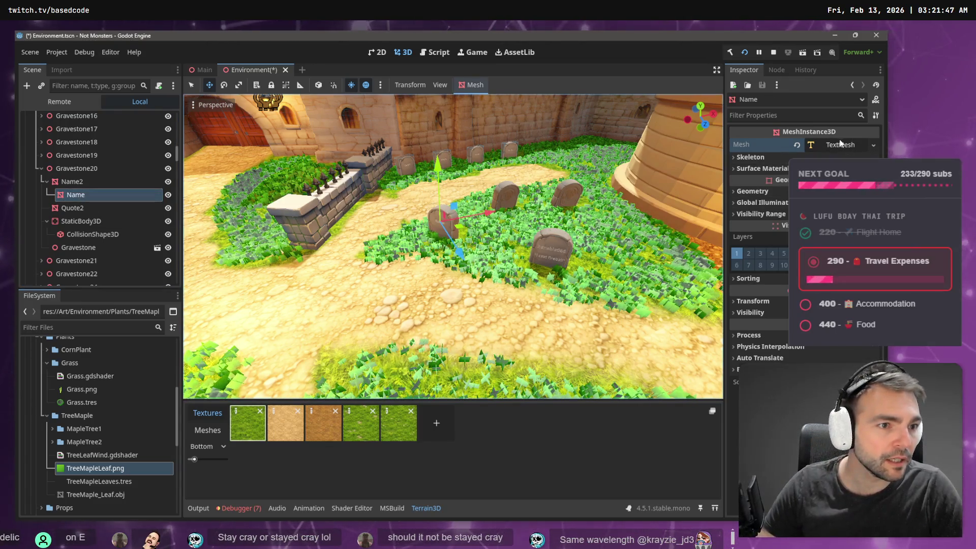
pyautogui.click(839, 145)
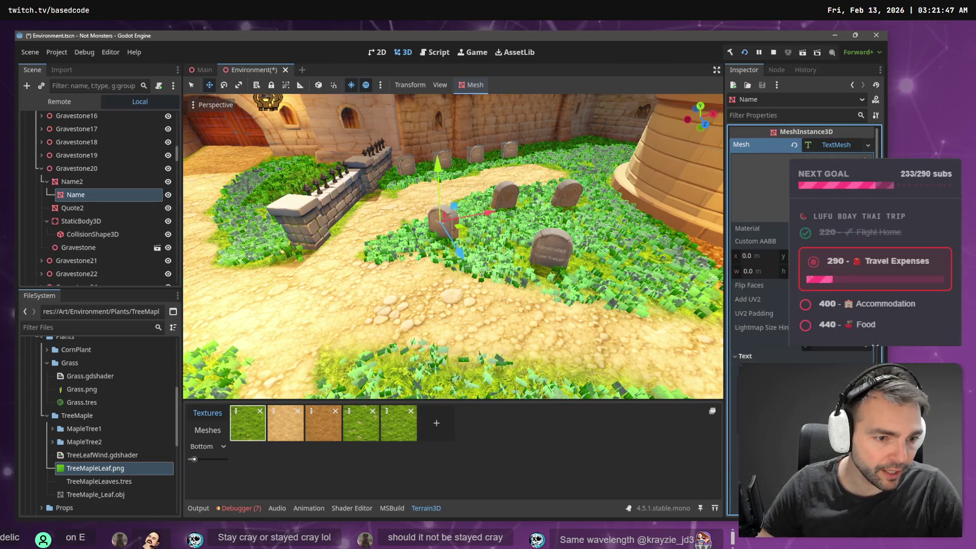
pyautogui.press('super+v')
pyautogui.click(760, 277)
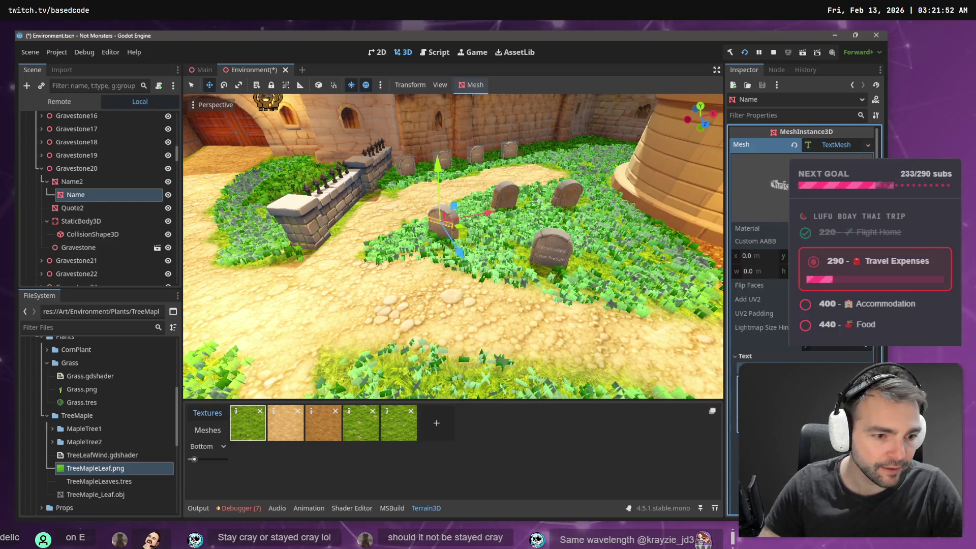
# Add a MeshInstance3D under Quote2 with a TextMesh reading 'Stay Cray'.
pyautogui.rightClick(72, 209)
pyautogui.moveTo(99, 214)
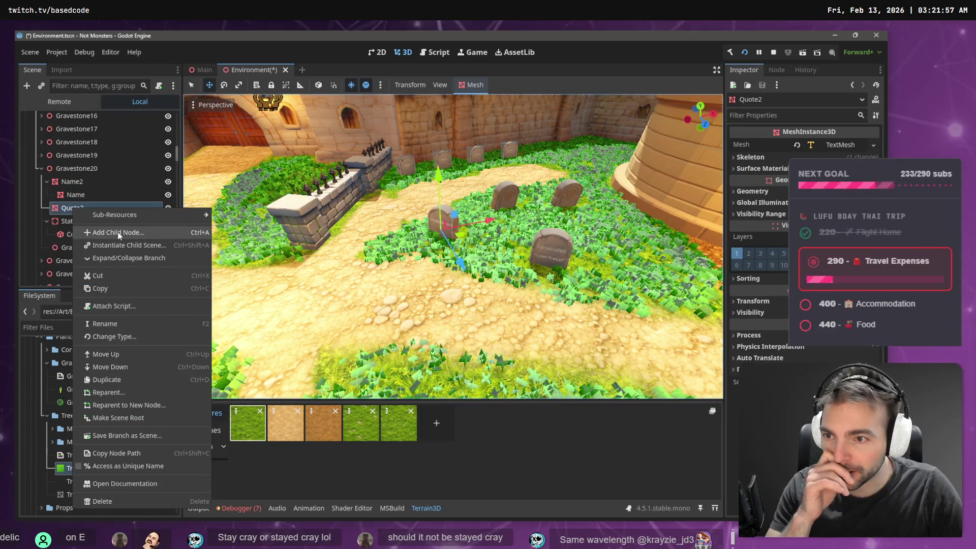
pyautogui.click(119, 232)
pyautogui.press('Return')
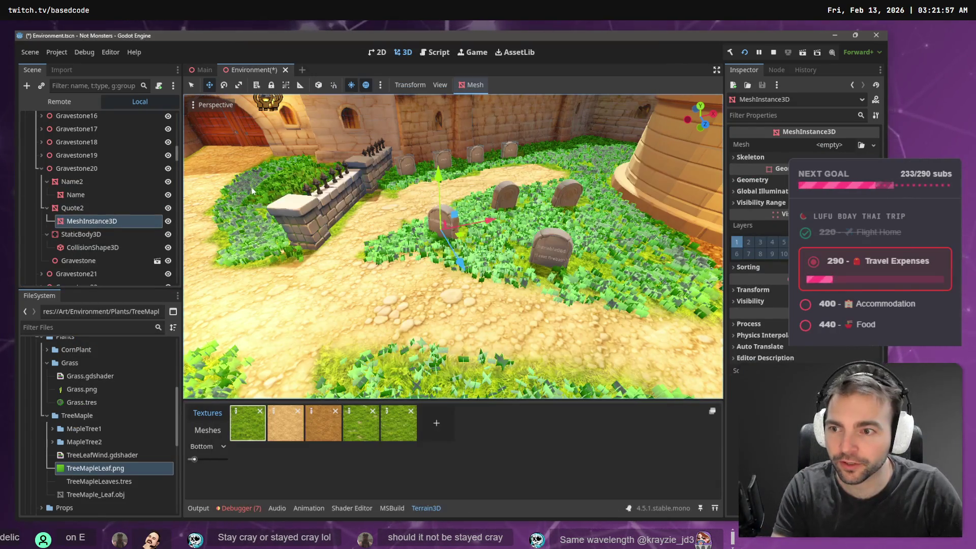
pyautogui.click(874, 145)
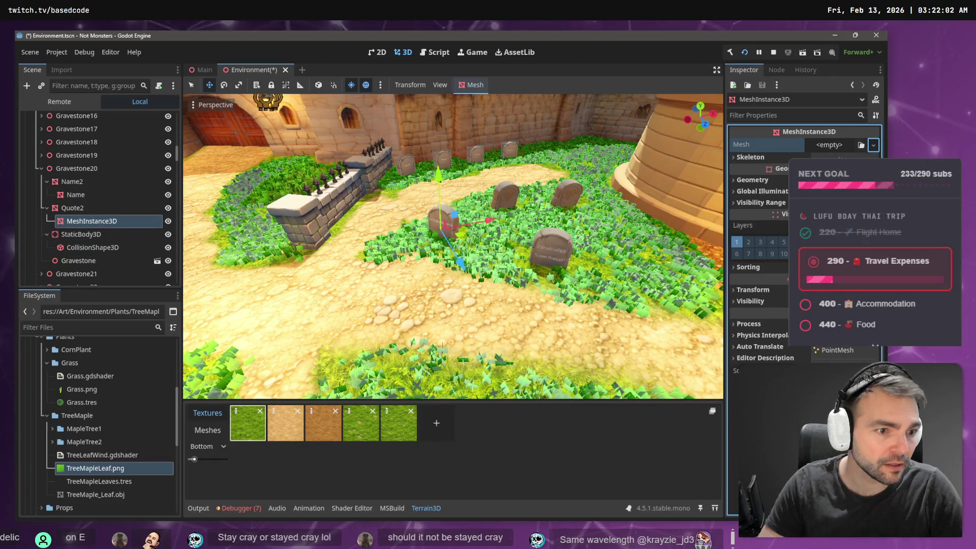
pyautogui.click(839, 315)
pyautogui.click(839, 145)
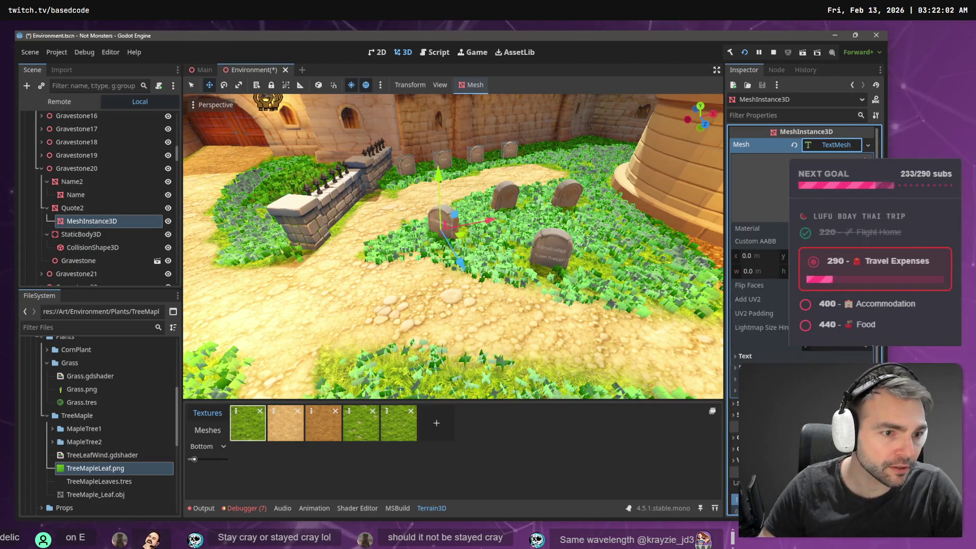
pyautogui.click(746, 356)
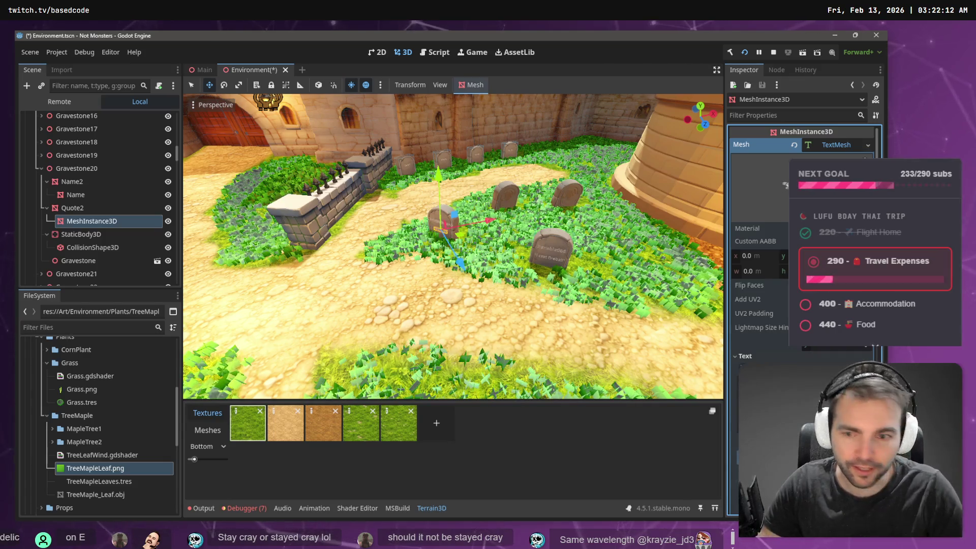
# Move the Name and quote text meshes directly under Gravestone20 and rename the quote node Quote.
pyautogui.click(87, 199)
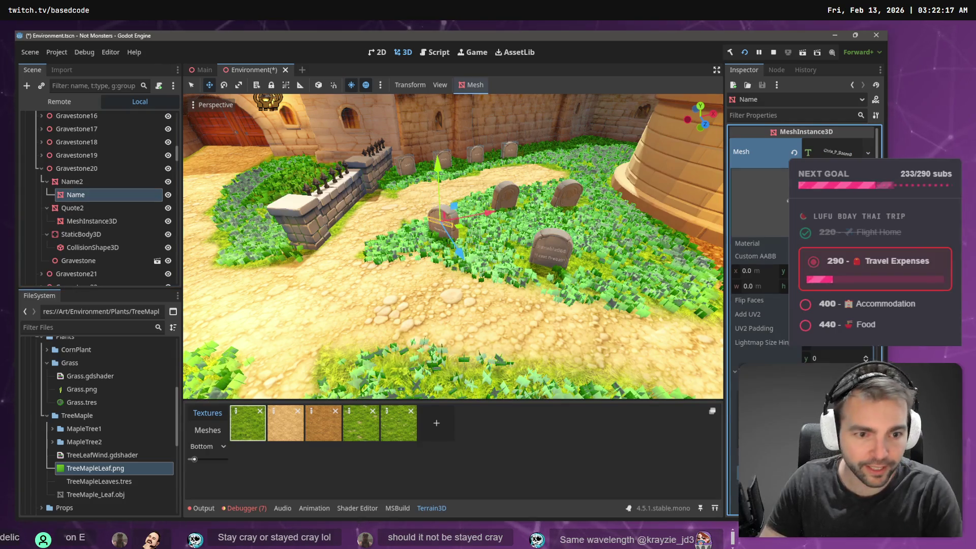
pyautogui.hotkey('shift', 'f')
pyautogui.press('w')
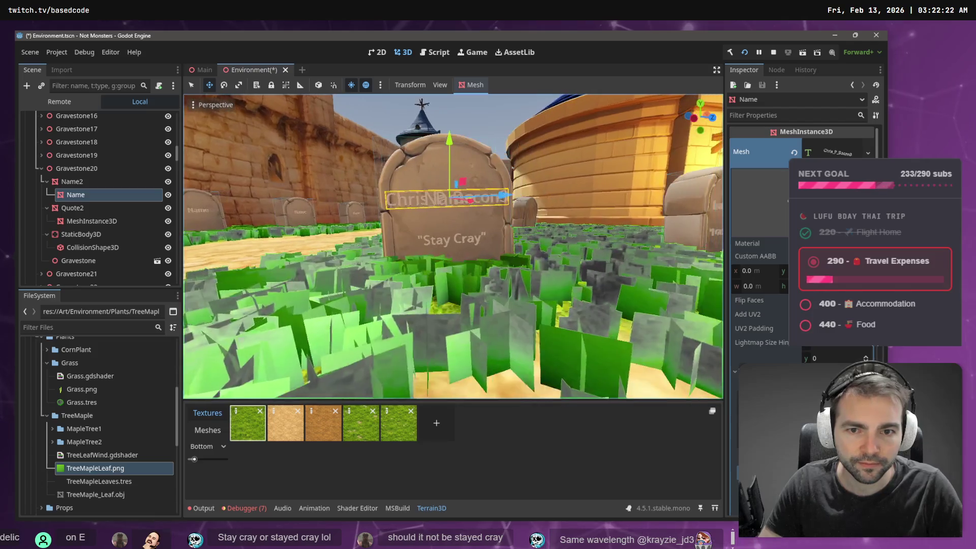
pyautogui.hotkey('shift', 'f')
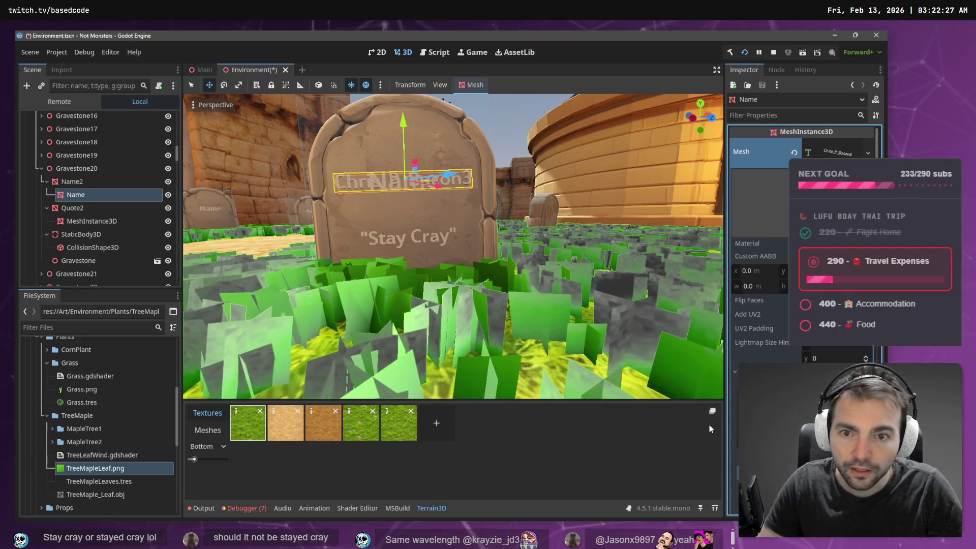
pyautogui.click(83, 183)
pyautogui.click(75, 195)
pyautogui.keyDown('ctrl'); pyautogui.click(91, 221); pyautogui.keyUp('ctrl')
pyautogui.moveTo(81, 163); pyautogui.dragTo(82, 168)
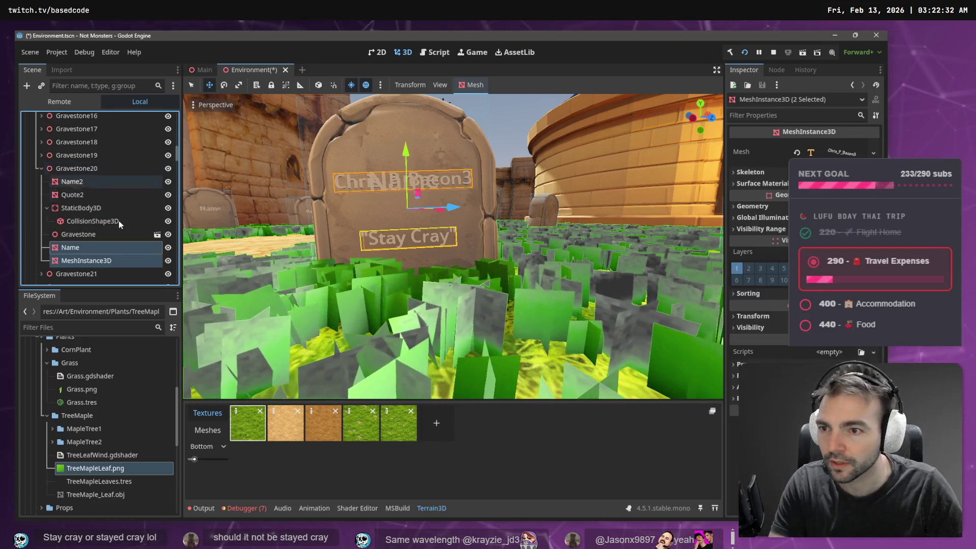
pyautogui.doubleClick(99, 260)
pyautogui.write('Quote')
pyautogui.press('Return')
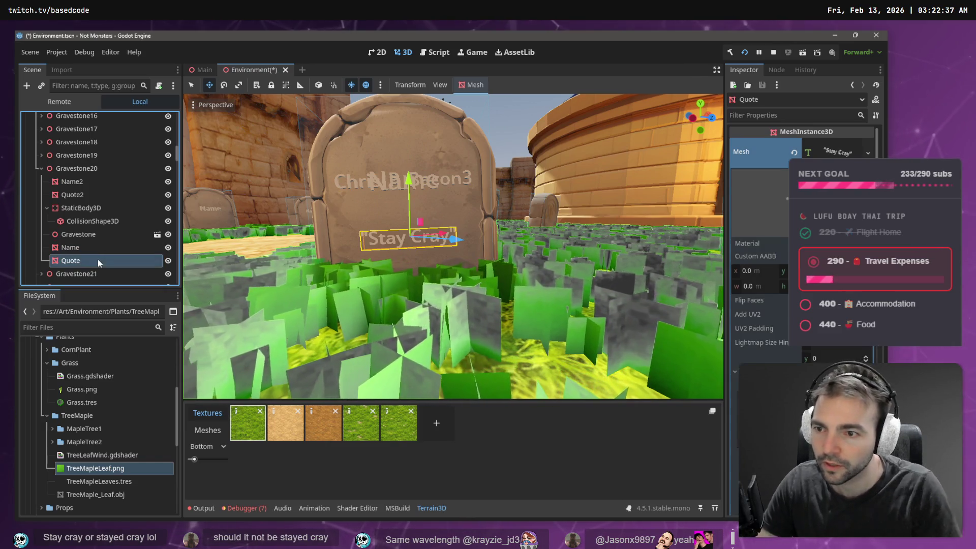